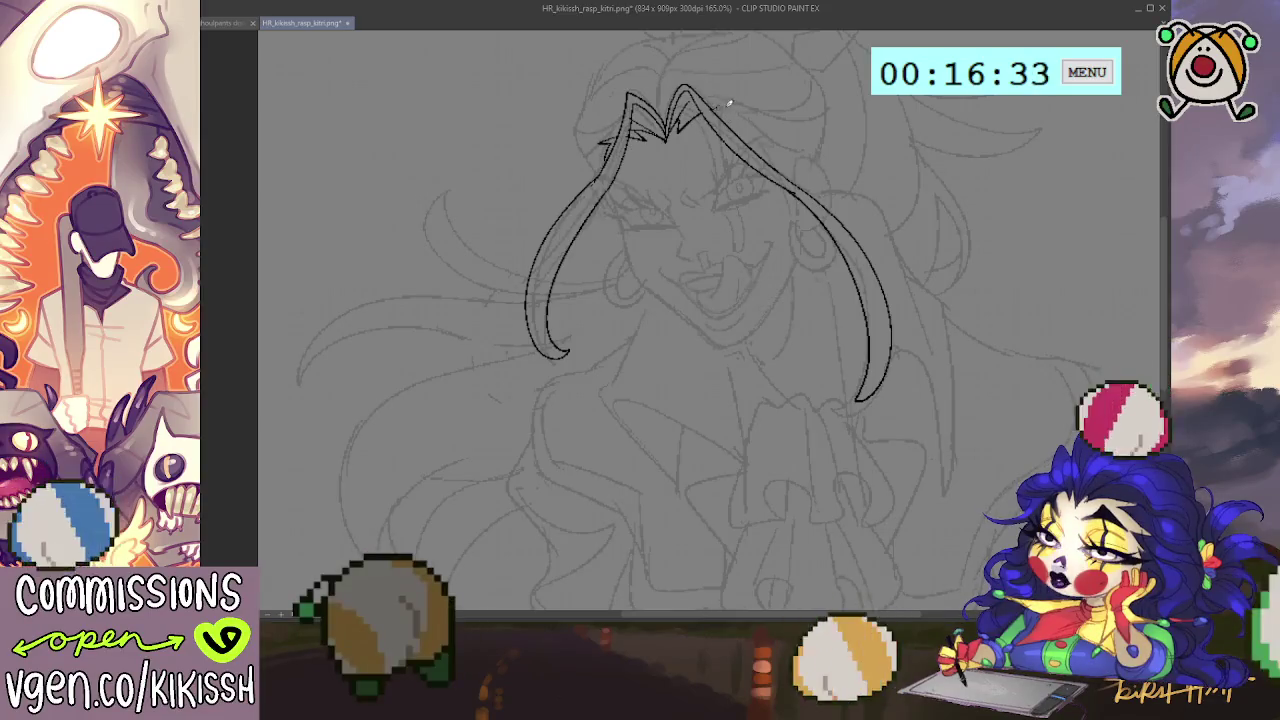
Step: Ink spiky strands on the right hair tuft at the crown
mouse_move(745, 112)
left_mouse_down()
mouse_move(788, 146)
mouse_move(791, 186)
left_mouse_up()
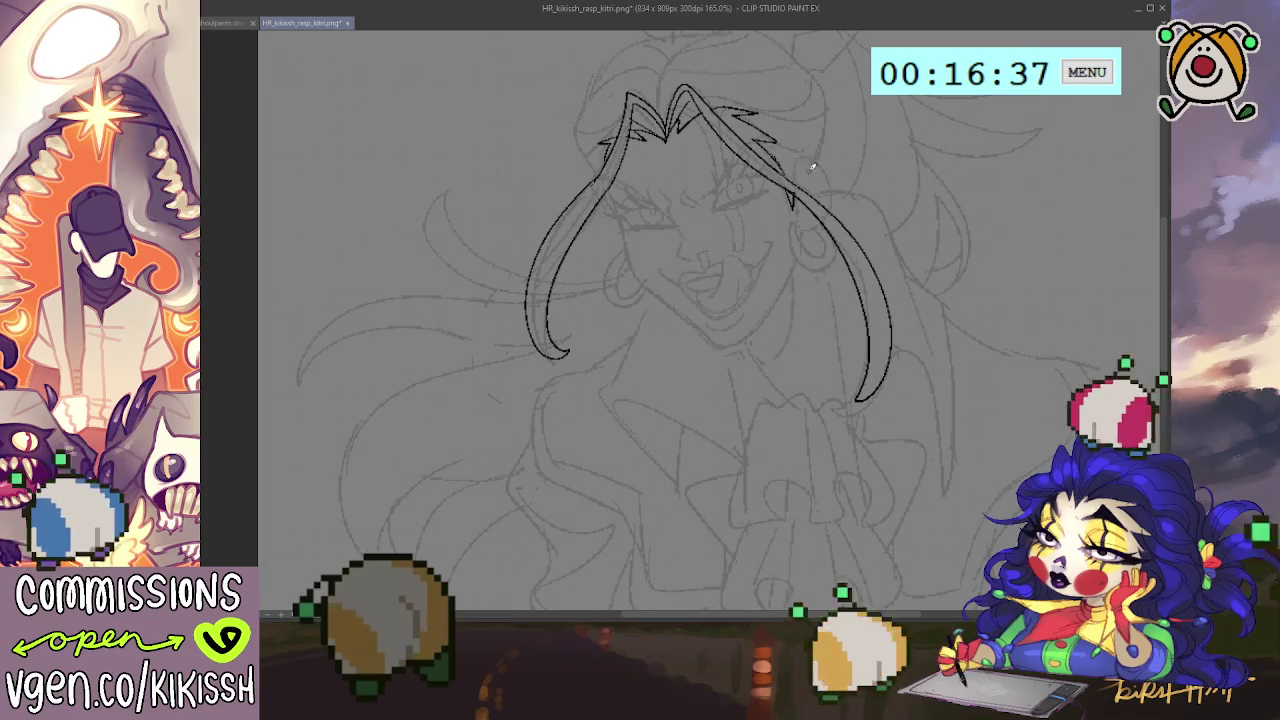
left_click_drag(498, 349, 511, 351)
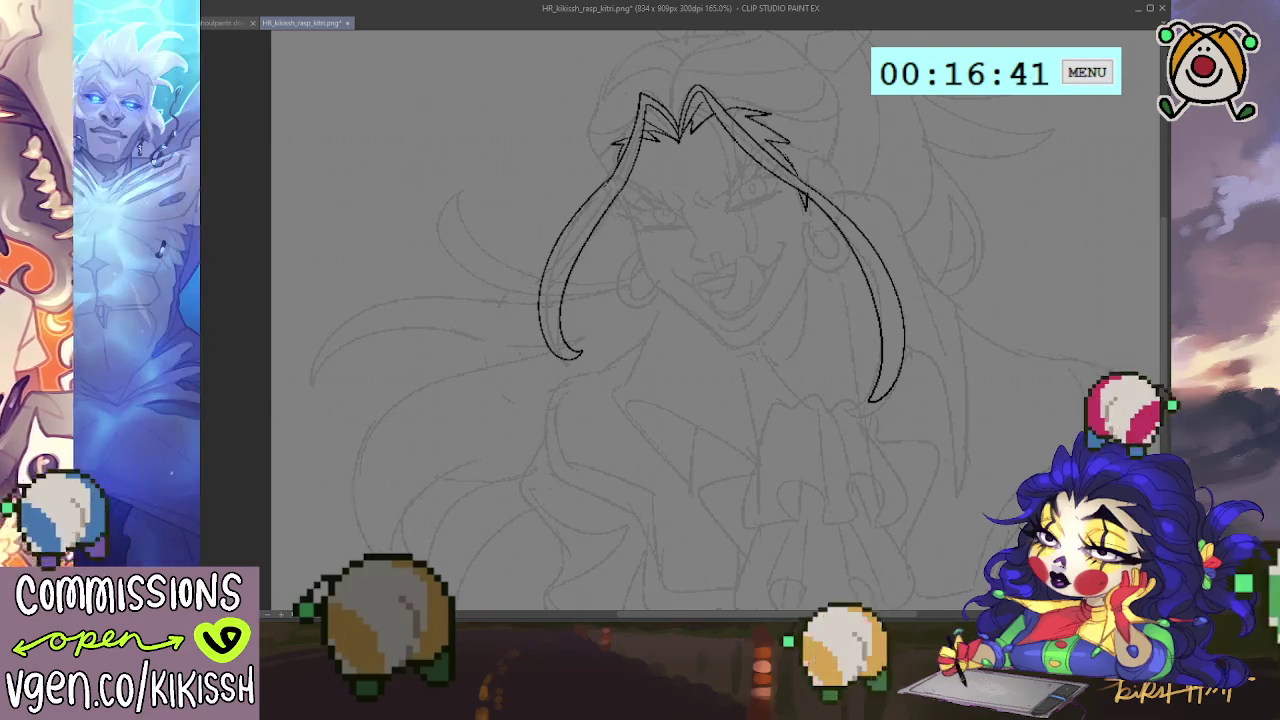
left_click_drag(769, 177, 741, 187)
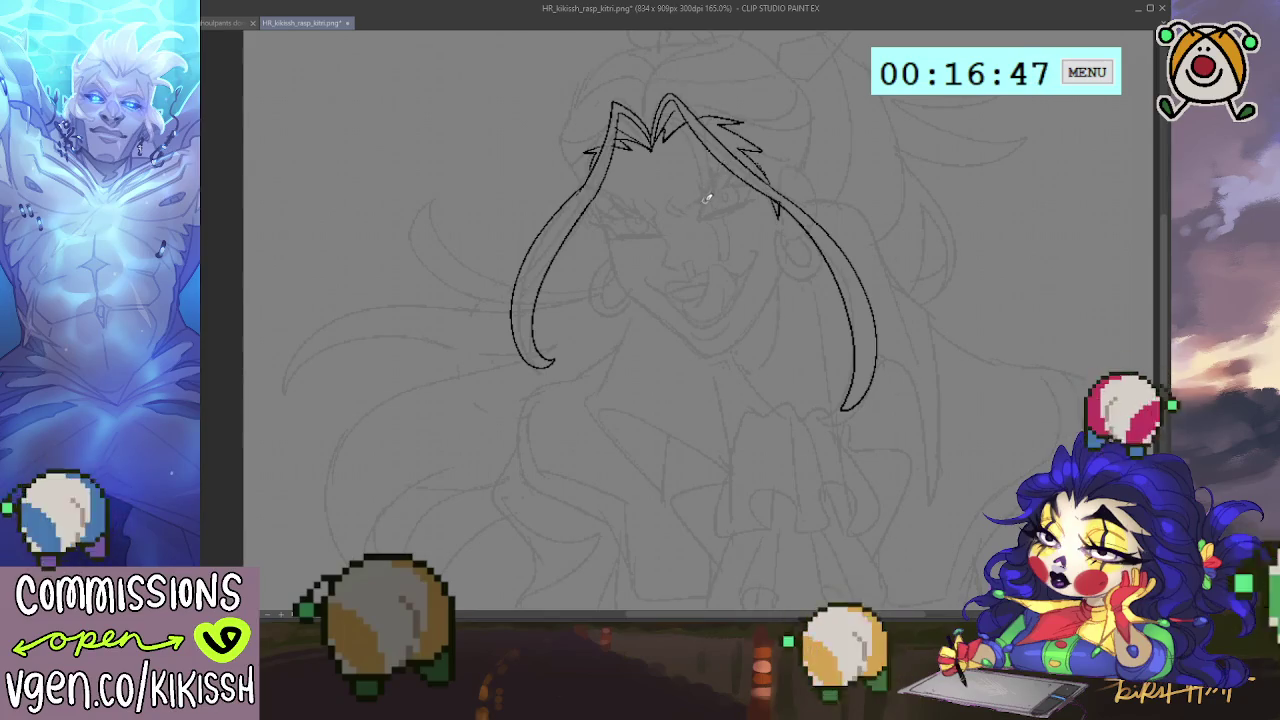
Step: Ink the right eye's upper line and the left eye, and extend the nose bottom
left_click_drag(700, 205, 756, 192)
mouse_move(658, 232)
left_mouse_down()
mouse_move(605, 228)
mouse_move(658, 233)
left_mouse_up()
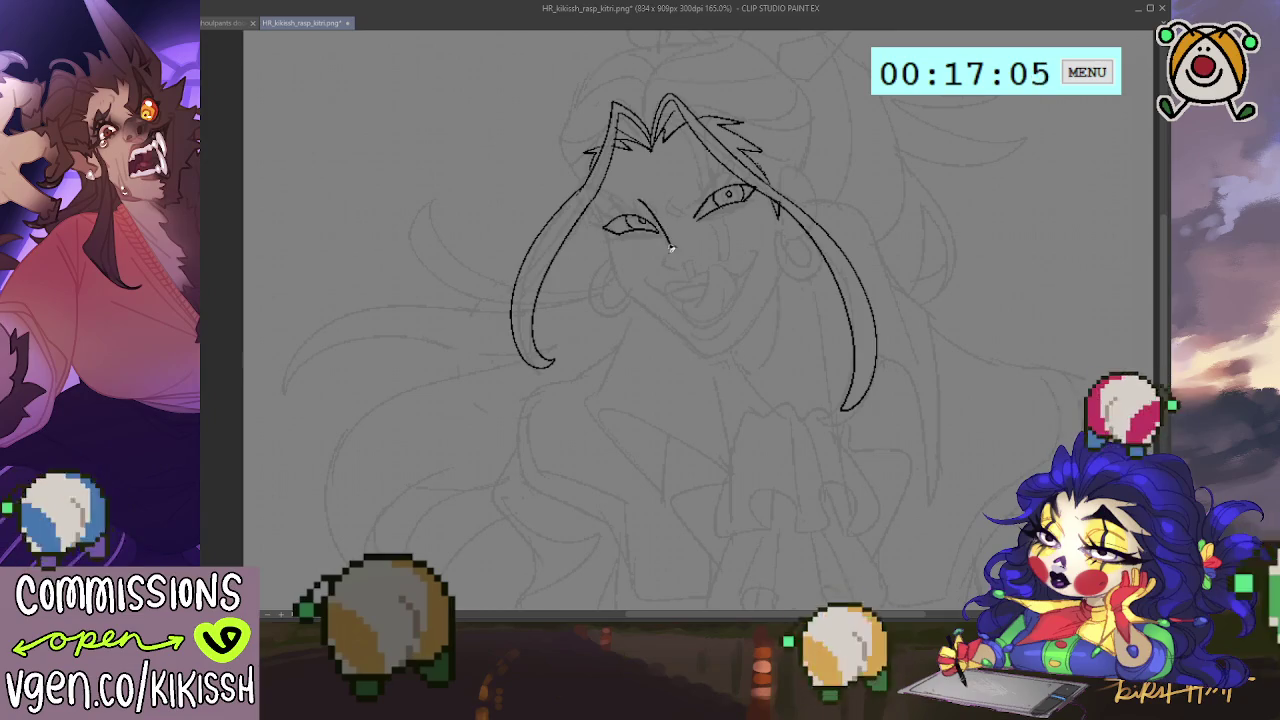
left_click_drag(664, 265, 703, 258)
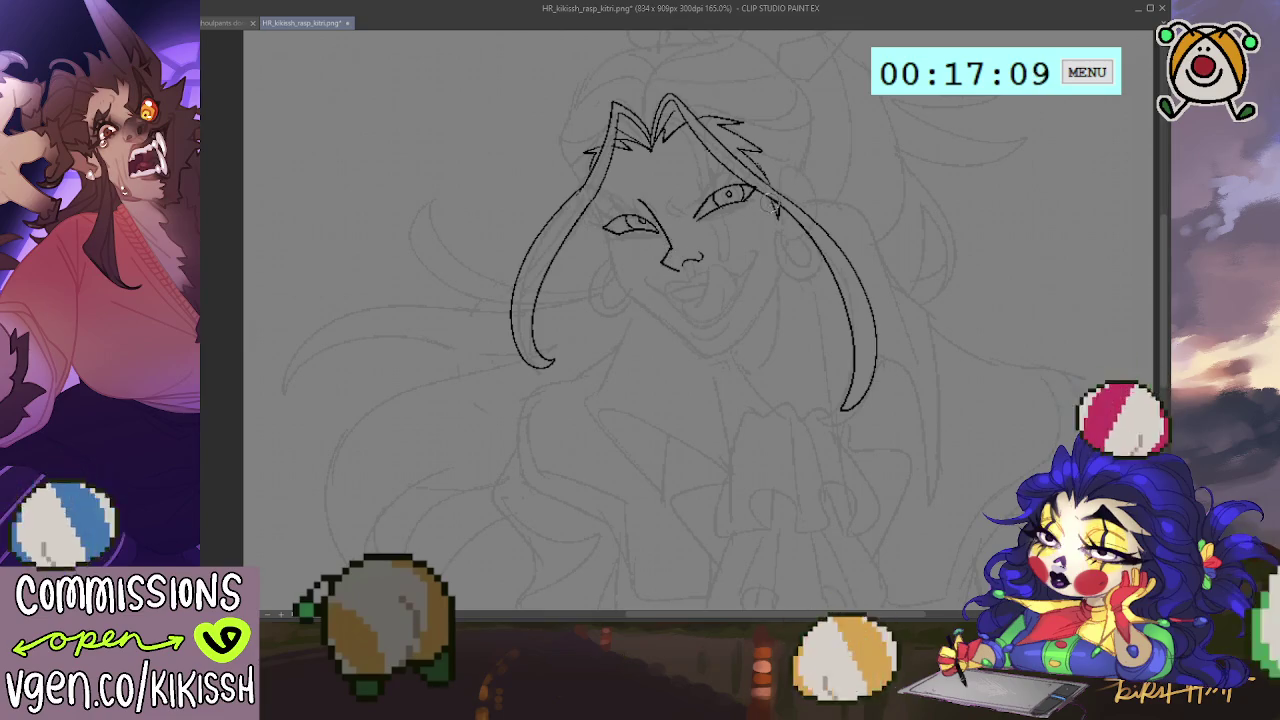
Step: Ink the furrowed brow line above the left eye and add a nostril to the nose
scroll(767, 222, "down", 1)
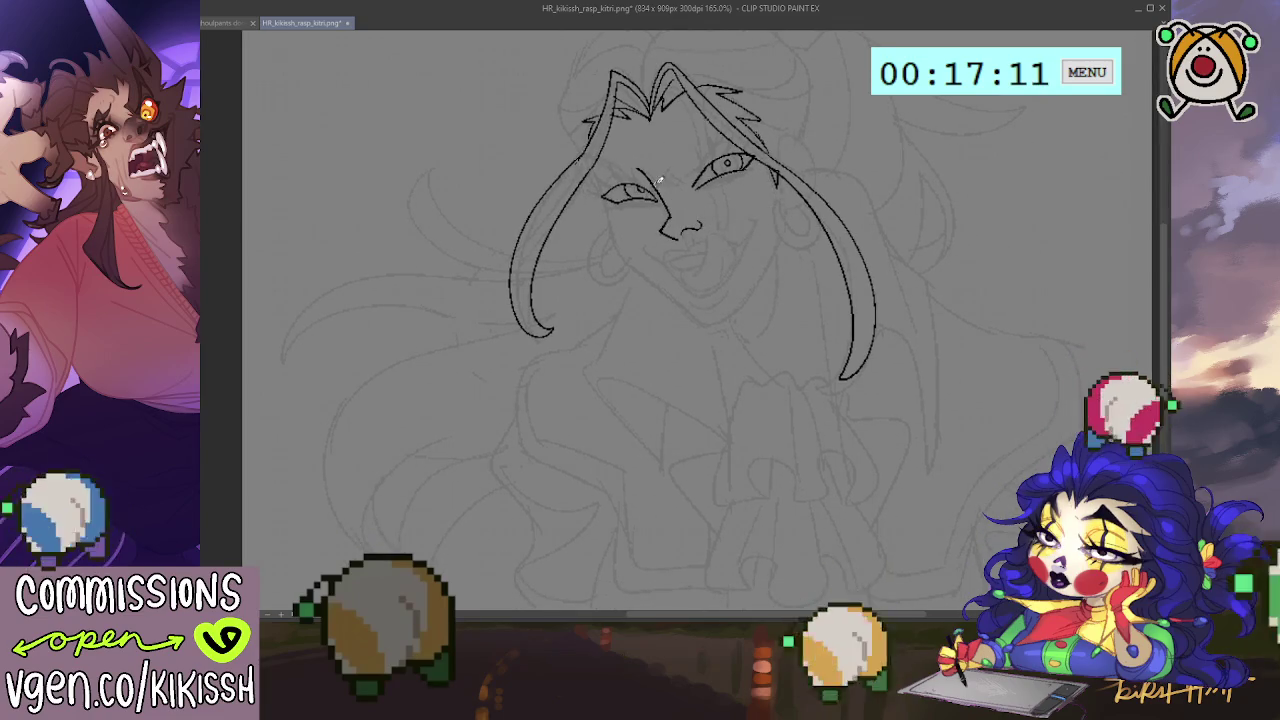
mouse_move(645, 163)
left_mouse_down()
mouse_move(603, 150)
mouse_move(648, 172)
left_mouse_up()
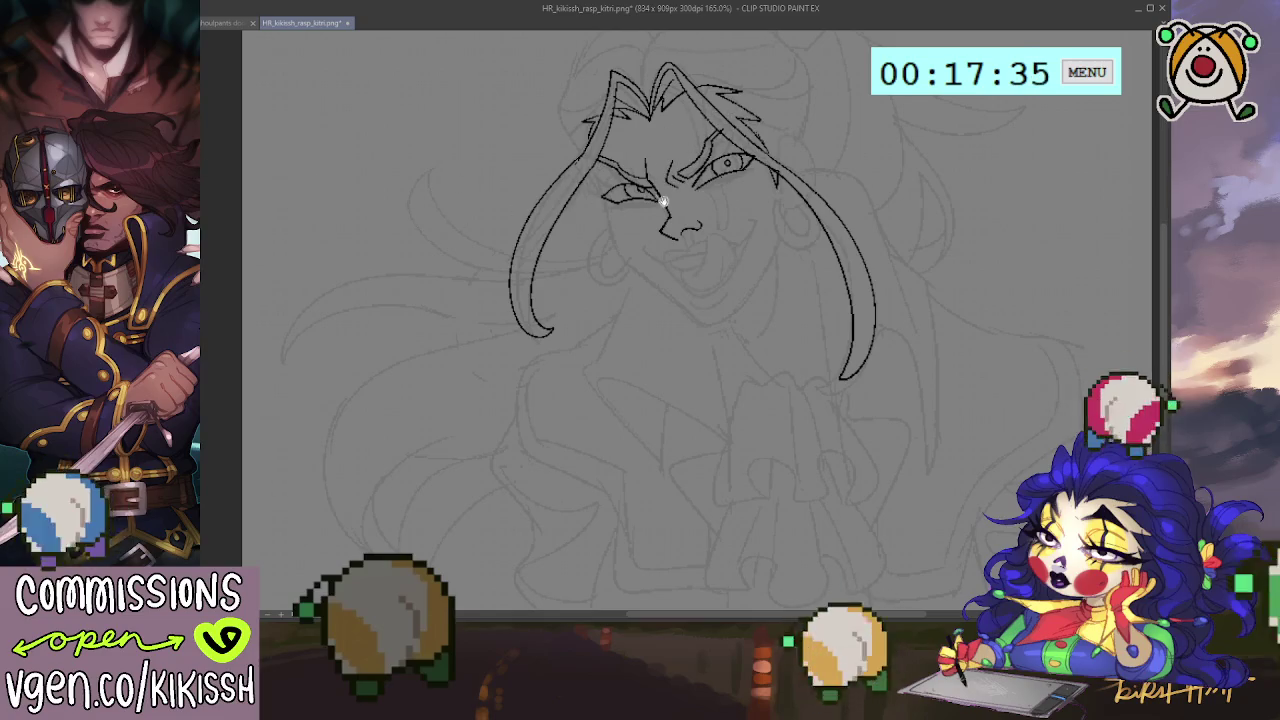
left_click_drag(878, 229, 881, 252)
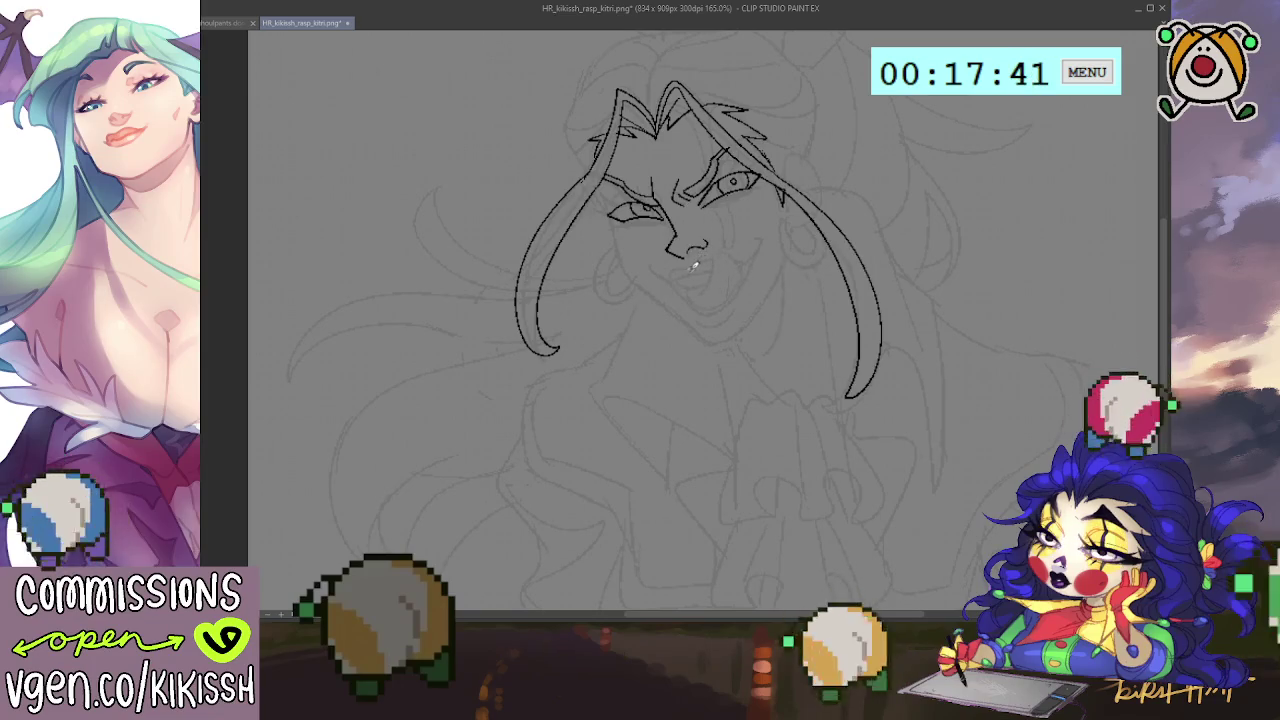
Step: Ink the grin's upper curve, left mouth corner, chin curve, and lines under the right eye
left_click_drag(667, 277, 757, 256)
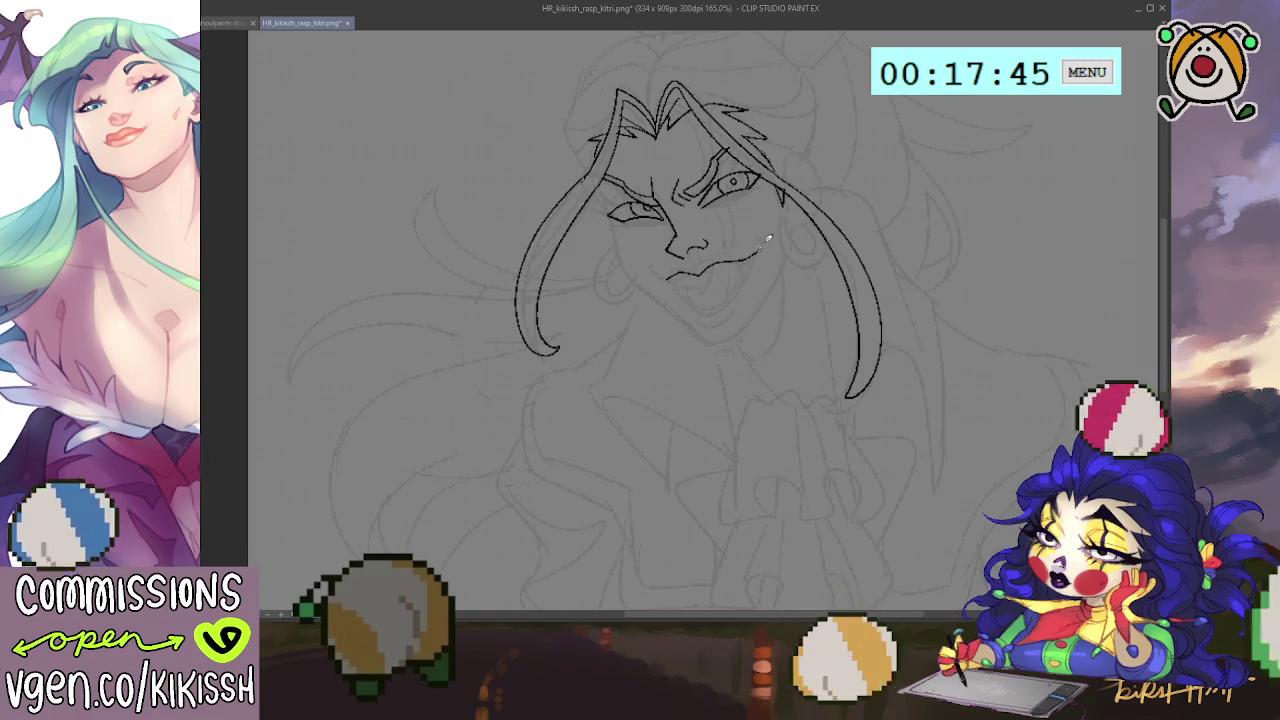
left_click_drag(646, 263, 658, 272)
left_click_drag(702, 311, 735, 293)
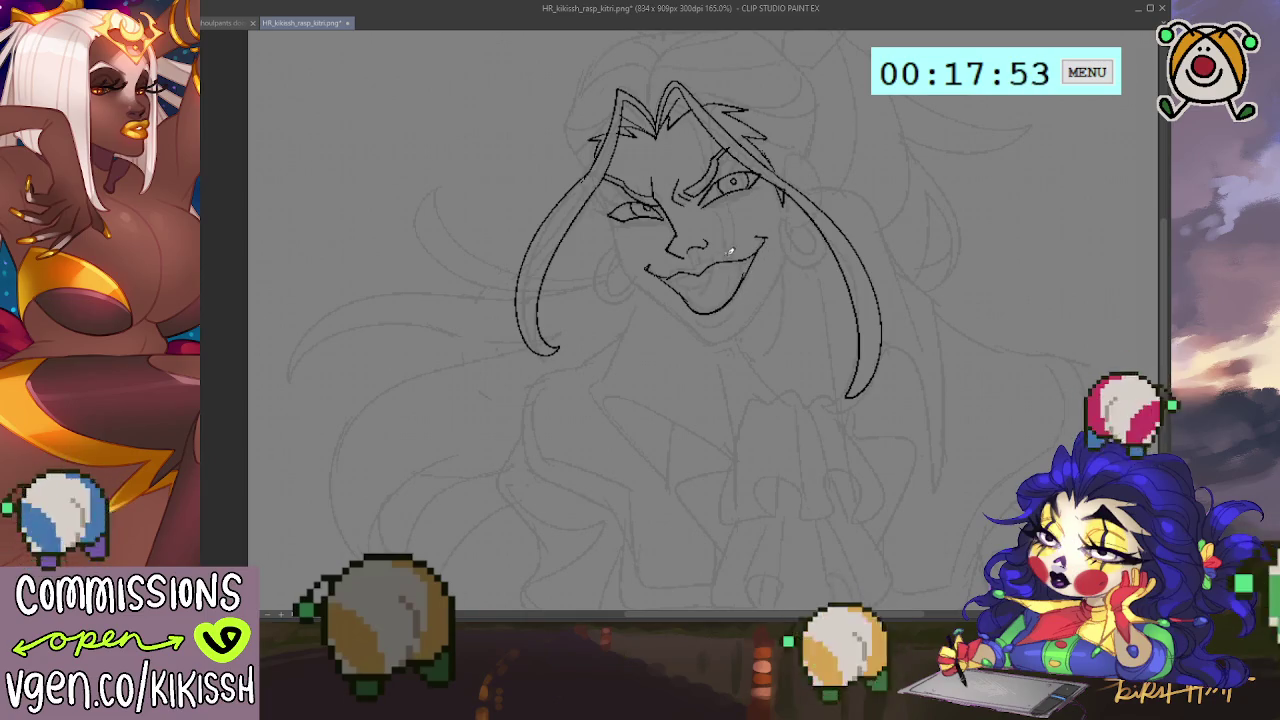
left_click_drag(750, 192, 714, 201)
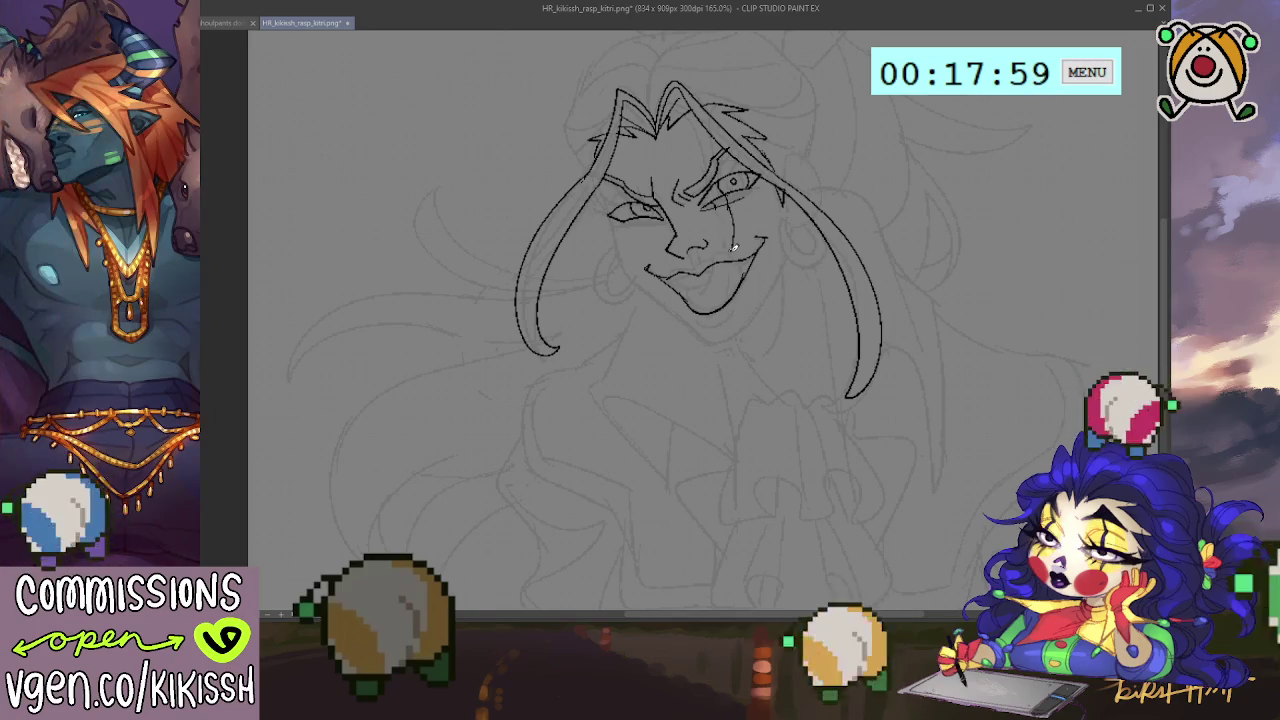
left_click_drag(717, 207, 727, 250)
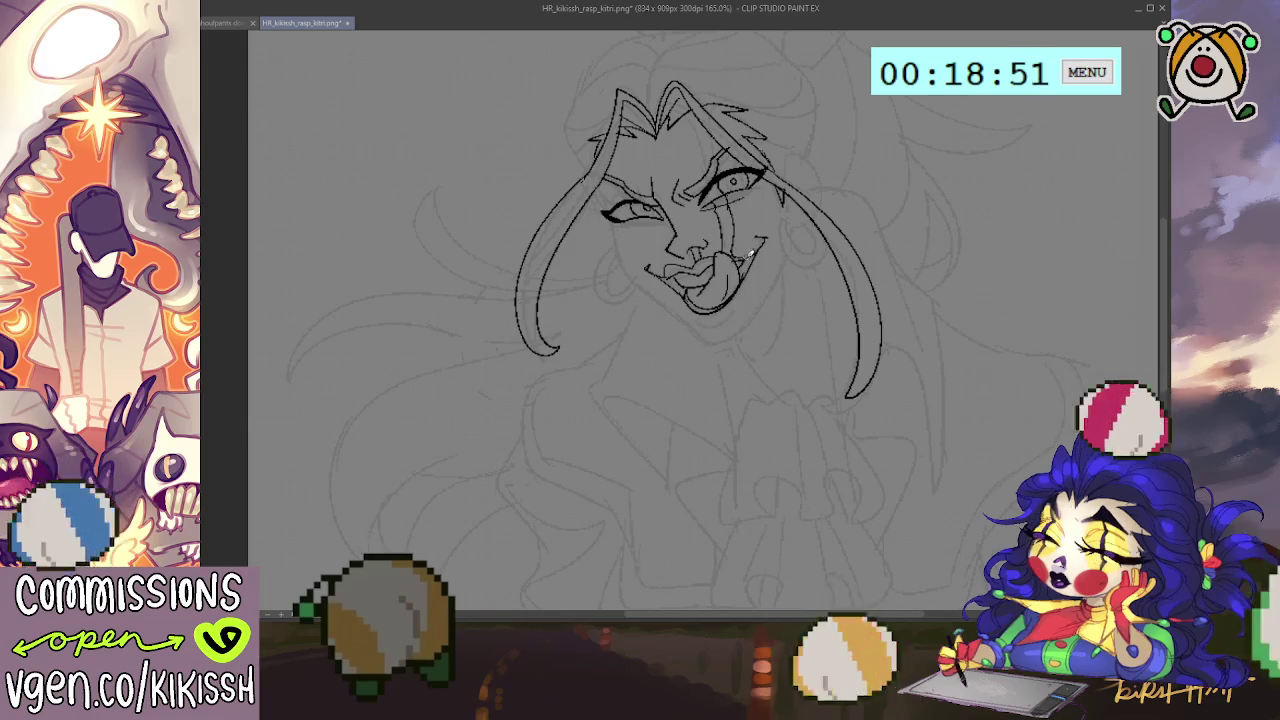
Step: Extend the jaw line below the chin and ink the left side of the face
mouse_move(738, 283)
left_mouse_down()
mouse_move(733, 268)
mouse_move(698, 310)
left_mouse_up()
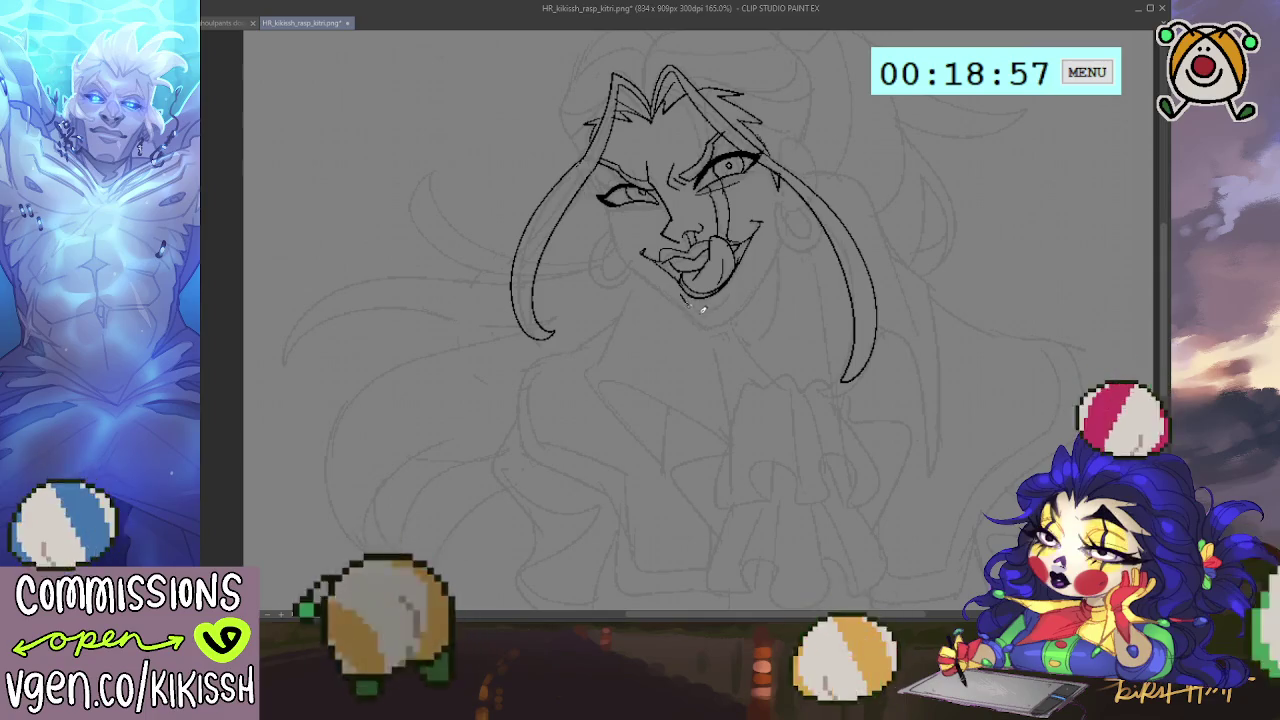
left_click_drag(684, 302, 722, 305)
mouse_move(606, 203)
left_mouse_down()
mouse_move(620, 256)
mouse_move(655, 285)
left_mouse_up()
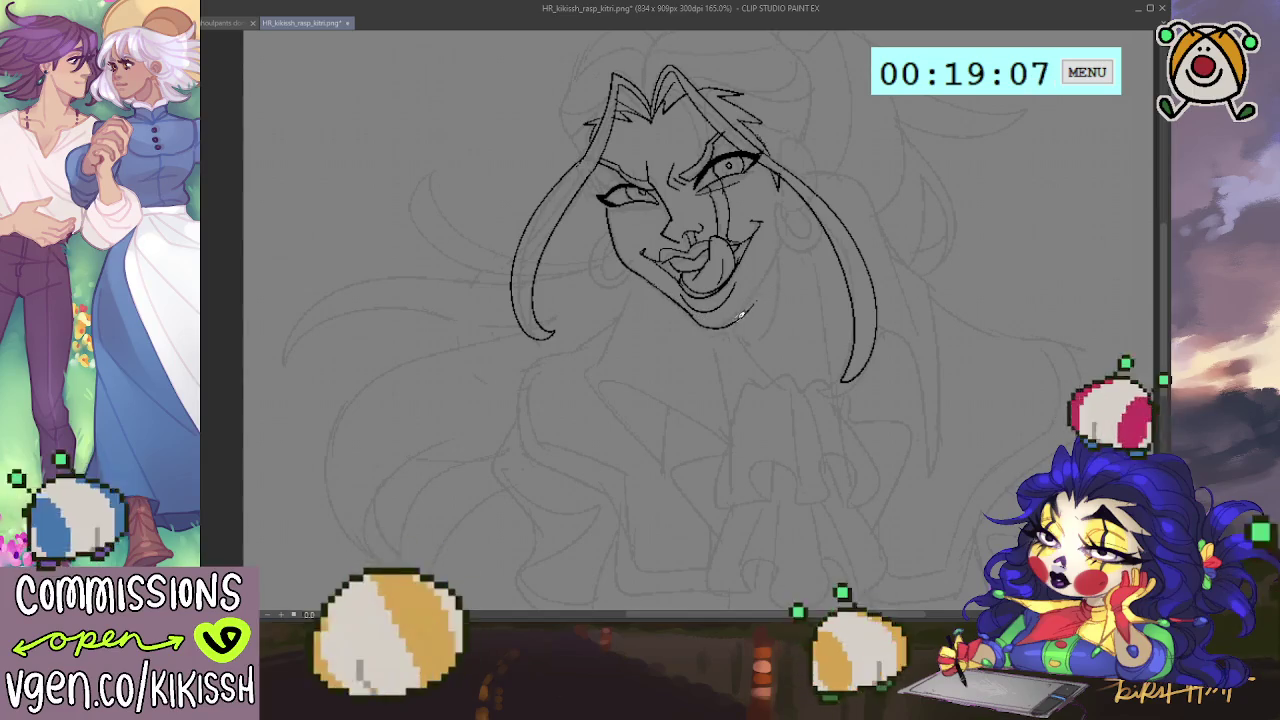
Step: Retry the chin stroke along the lower jaw, undoing both attempts
key("ctrl+z")
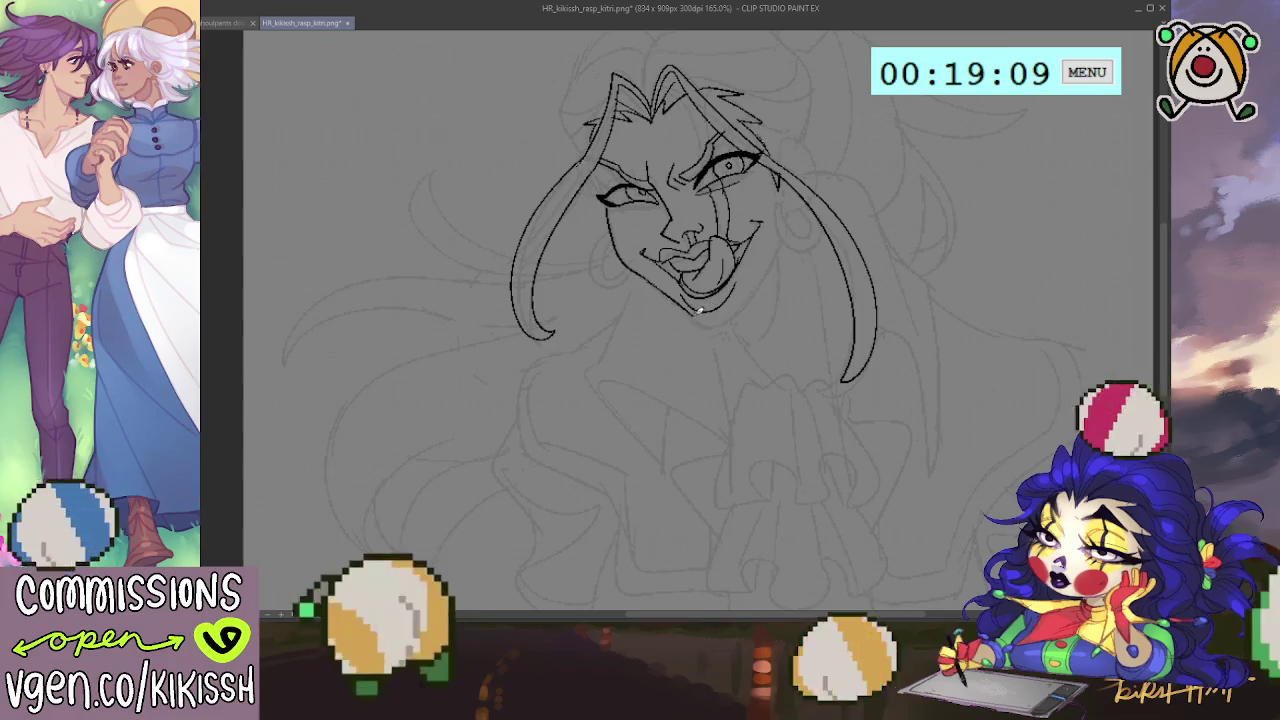
left_click_drag(690, 322, 757, 293)
key("ctrl+z")
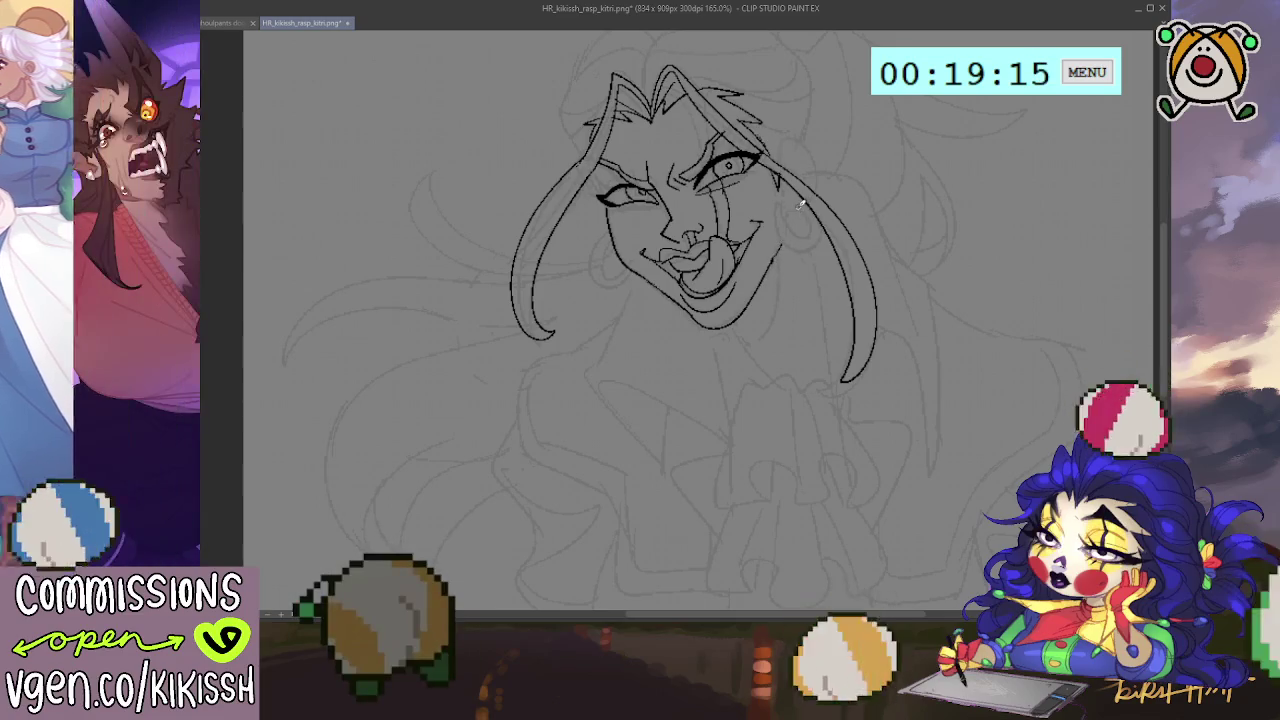
scroll(800, 230, "down", 1)
scroll(802, 274, "down", 1)
scroll(828, 319, "up", 1)
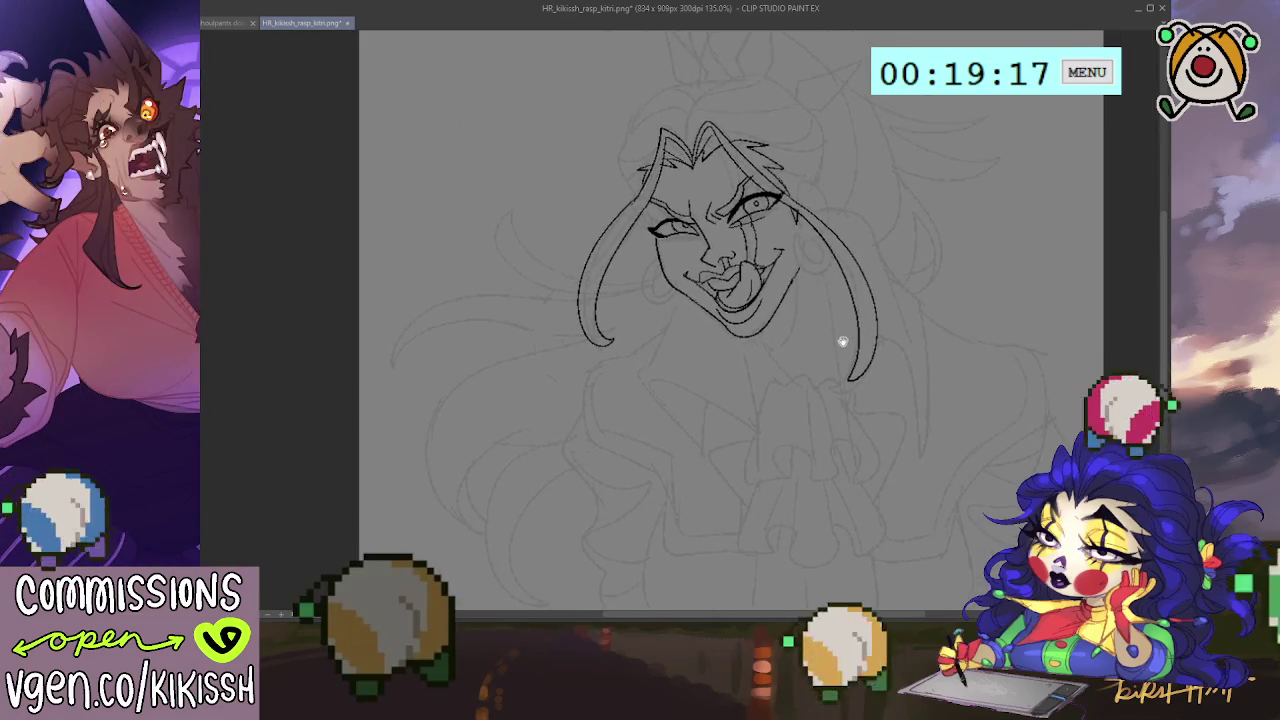
scroll(840, 340, "up", 1)
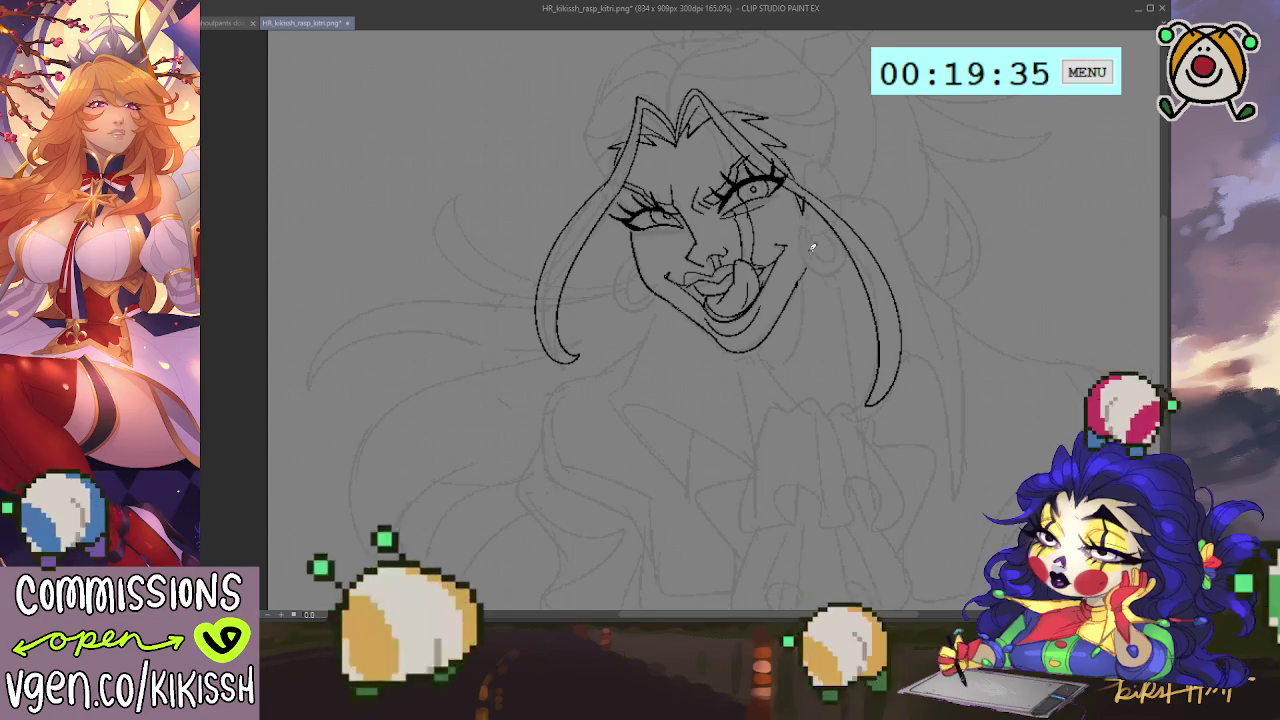
mouse_move(837, 223)
left_mouse_down()
mouse_move(845, 260)
mouse_move(840, 246)
left_mouse_up()
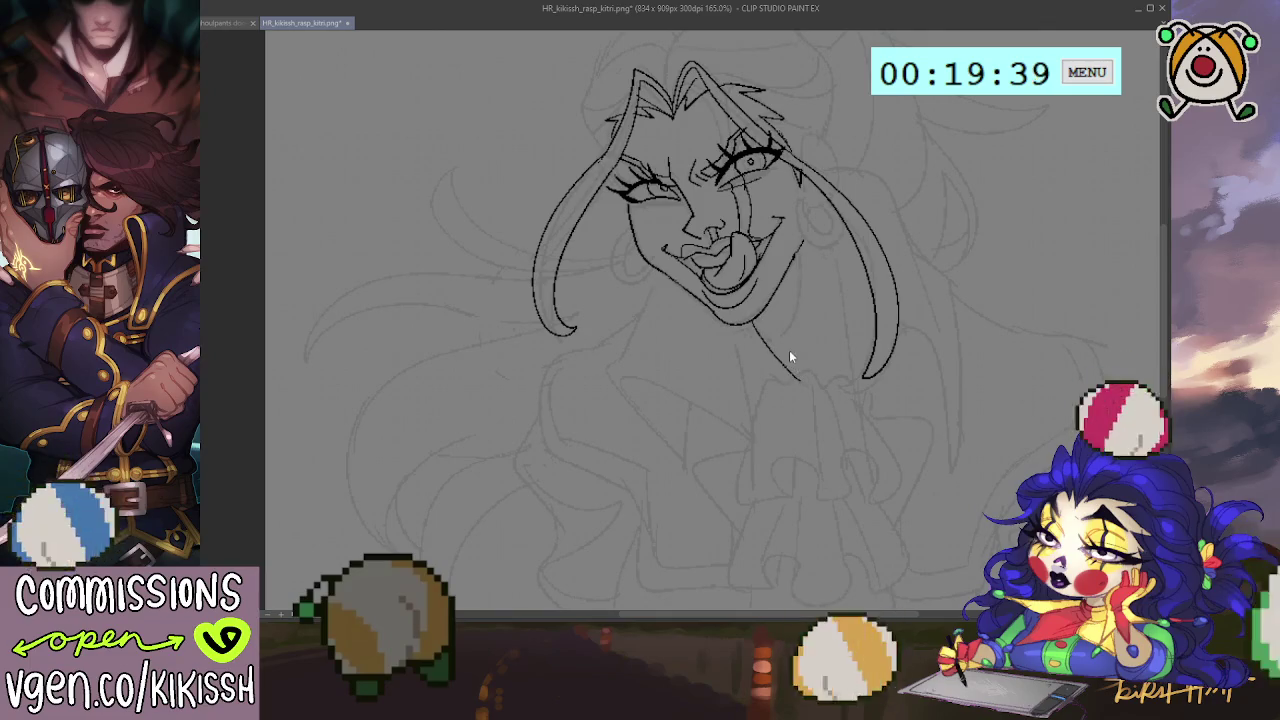
Step: Ink the jabot outline below the chin with a curl, lower ruffle bump and side line
mouse_move(791, 337)
left_mouse_down()
mouse_move(816, 321)
mouse_move(769, 309)
left_mouse_up()
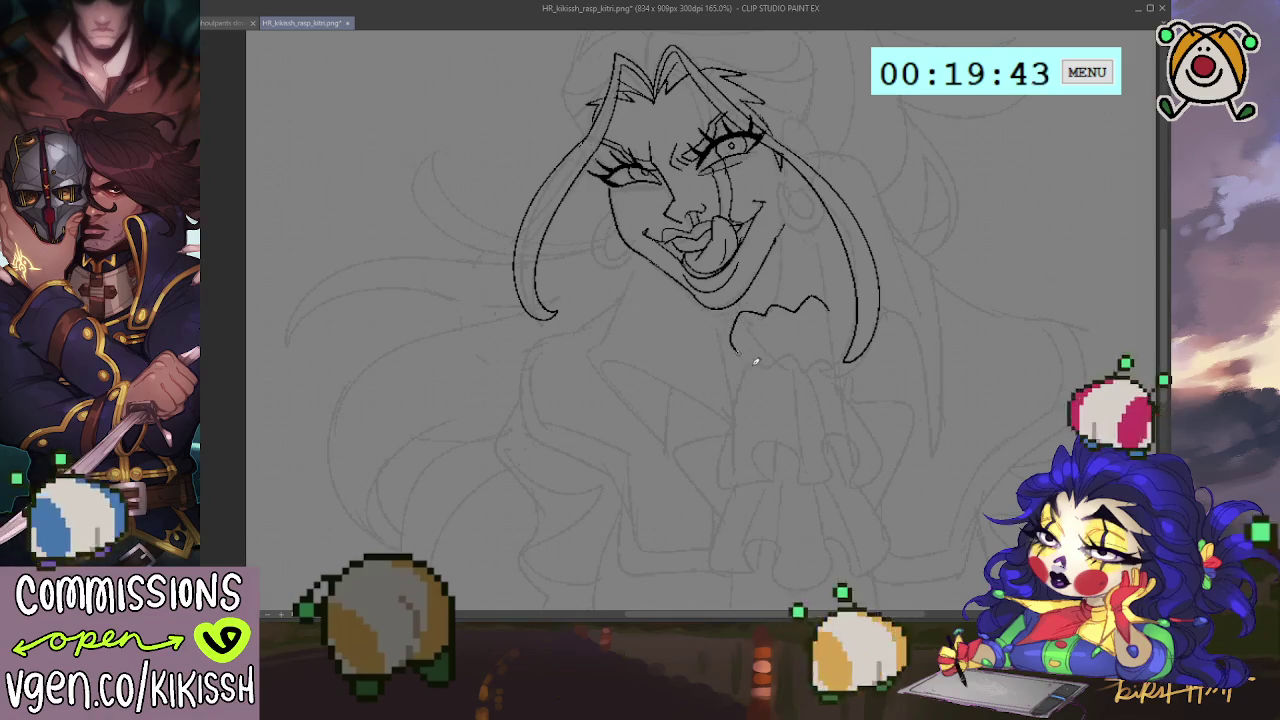
mouse_move(818, 350)
left_mouse_down()
mouse_move(801, 368)
mouse_move(766, 314)
left_mouse_up()
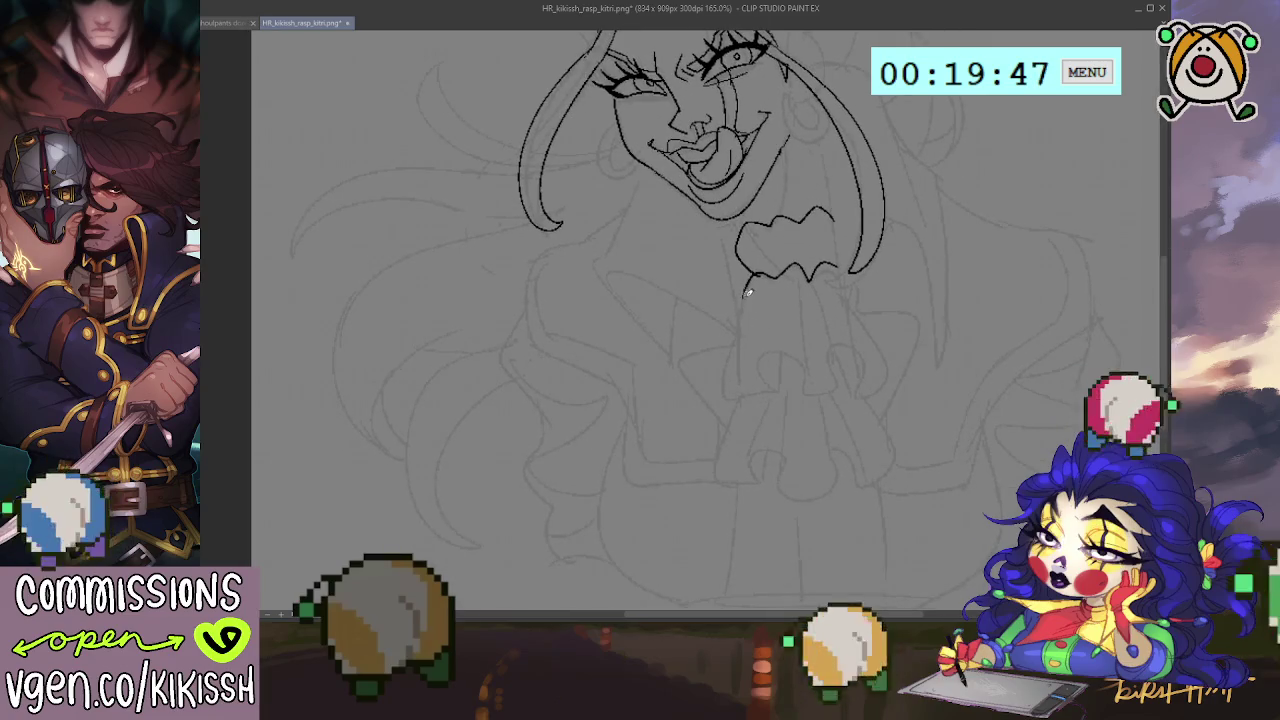
mouse_move(720, 365)
left_mouse_down()
mouse_move(766, 380)
mouse_move(827, 372)
left_mouse_up()
mouse_move(858, 380)
left_mouse_down()
mouse_move(890, 398)
mouse_move(839, 260)
left_mouse_up()
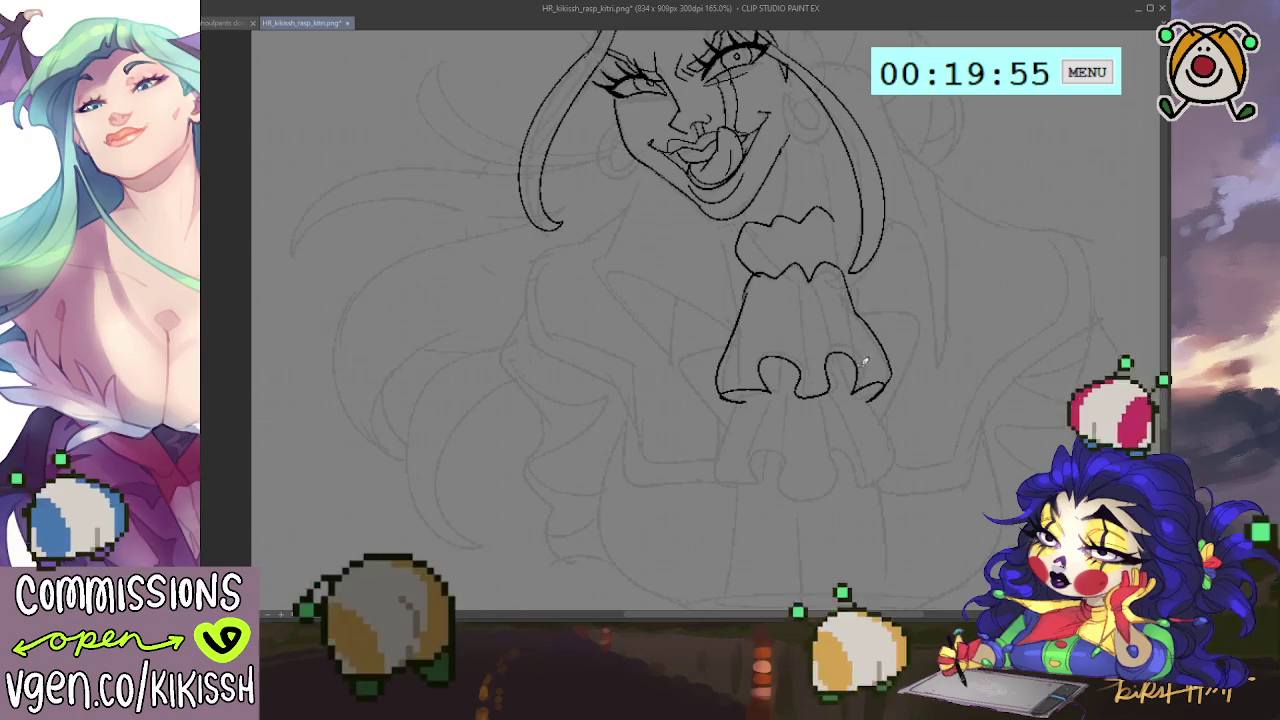
Step: Add fold lines inside the jabot and ink the right side of the collar bow
left_click_drag(850, 340, 814, 288)
mouse_move(822, 341)
left_mouse_down()
mouse_move(812, 311)
mouse_move(797, 362)
left_mouse_up()
left_click_drag(775, 282, 752, 372)
scroll(839, 287, "up", 1)
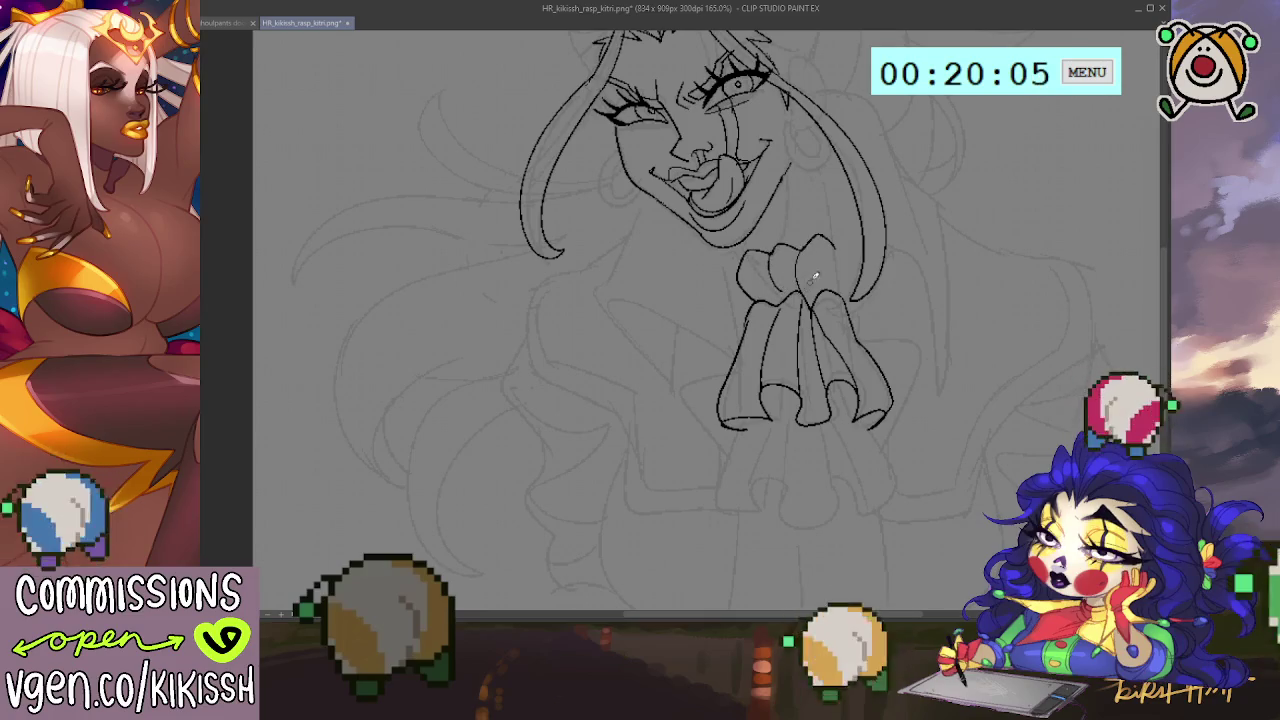
left_click_drag(825, 235, 815, 305)
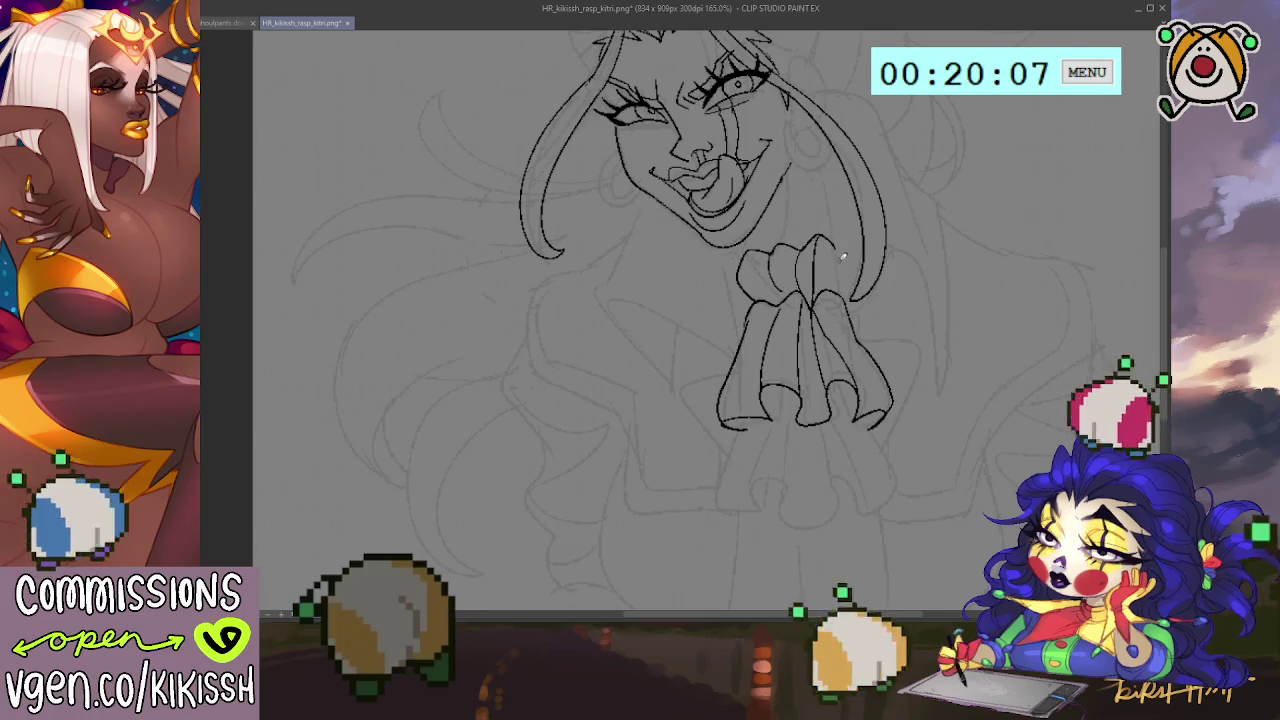
left_click_drag(837, 245, 850, 385)
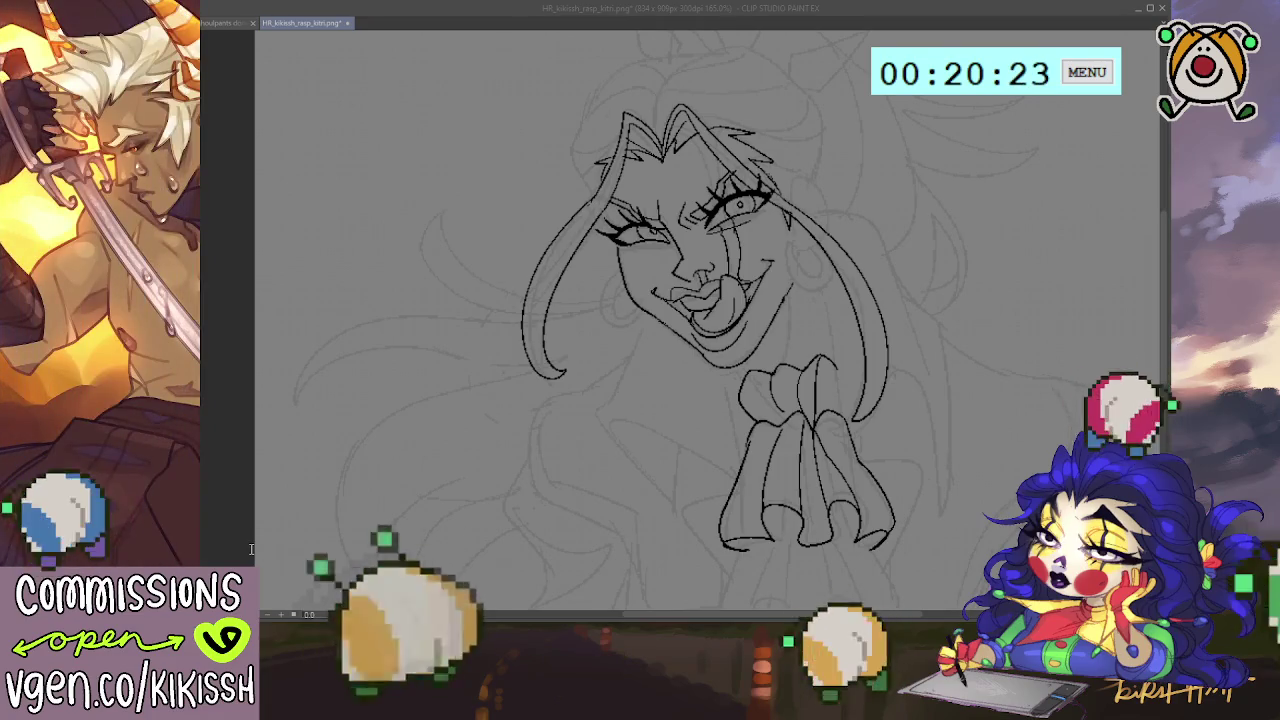
left_click(249, 548)
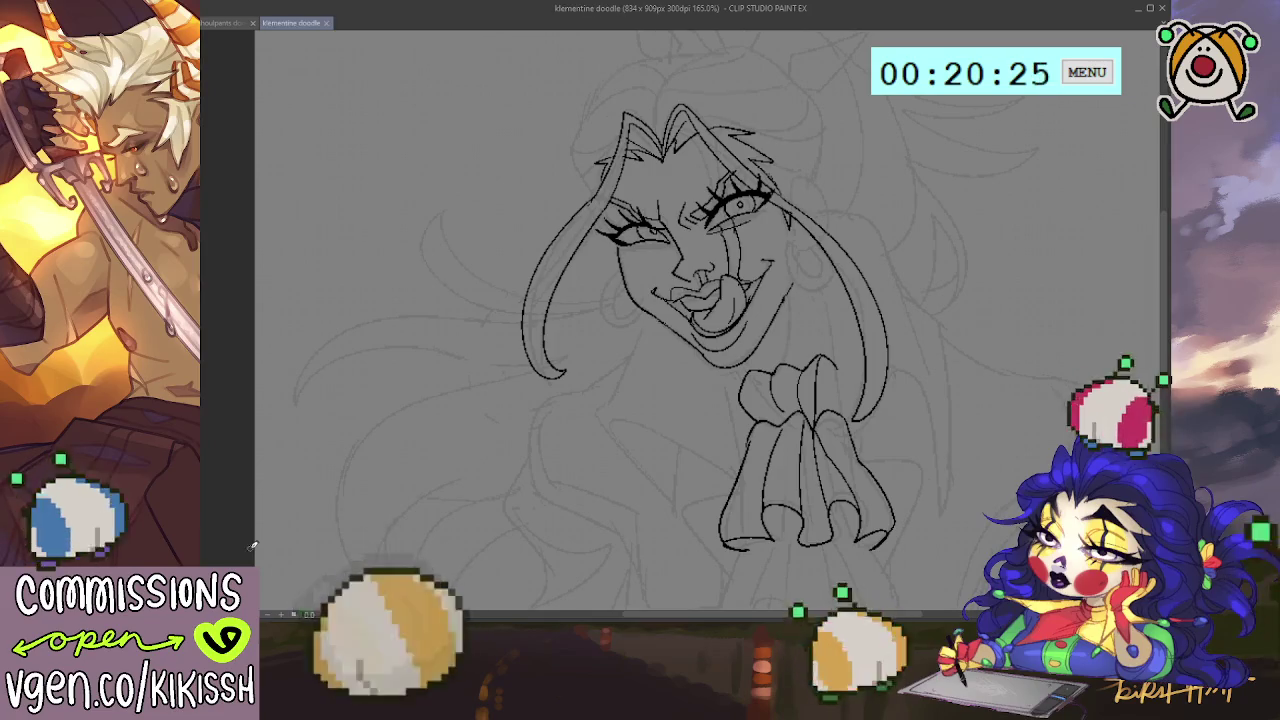
Step: Ink a double-lined earring hoop right of the face with a closed loop above it
left_click(920, 335)
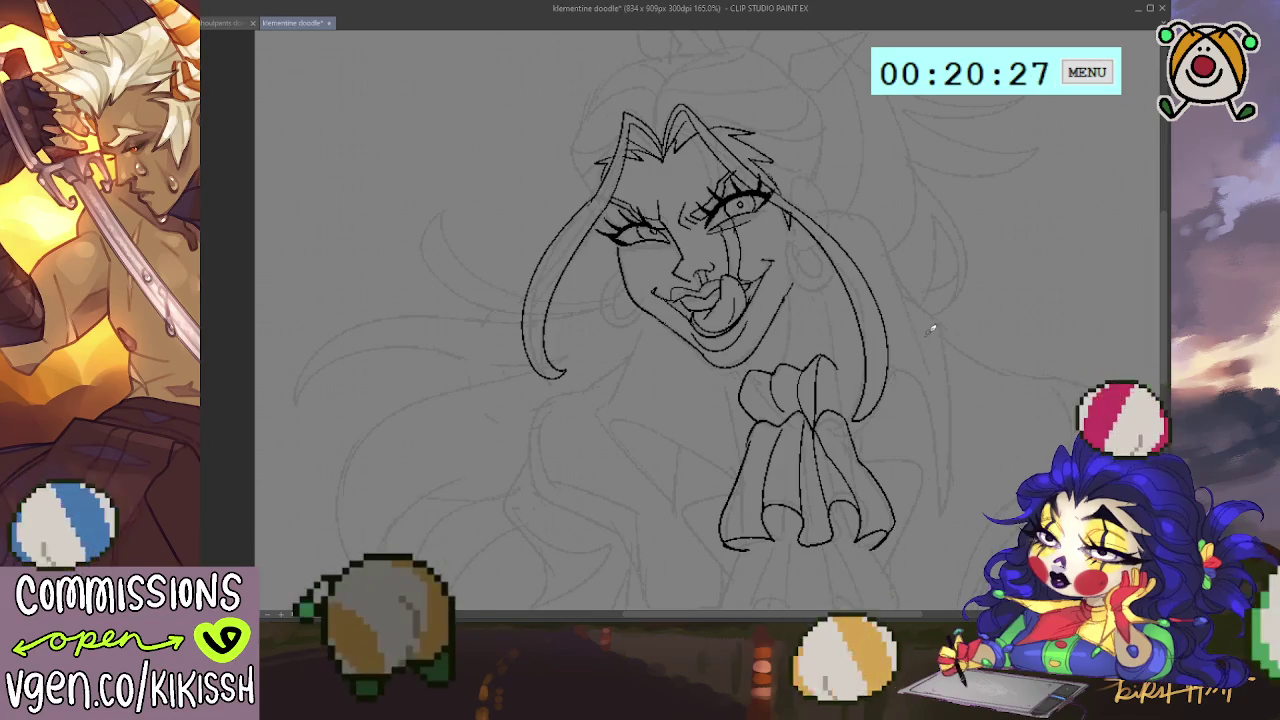
left_click_drag(797, 240, 812, 290)
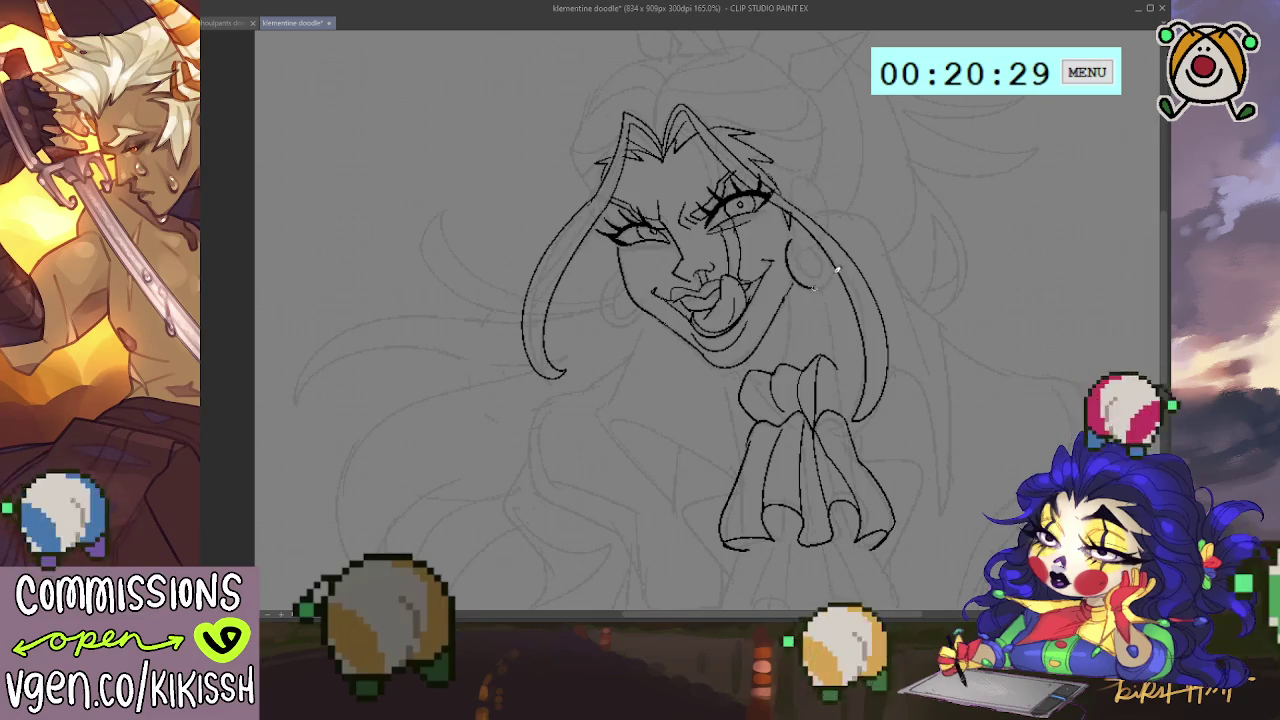
mouse_move(797, 245)
left_mouse_down()
mouse_move(814, 274)
mouse_move(836, 211)
left_mouse_up()
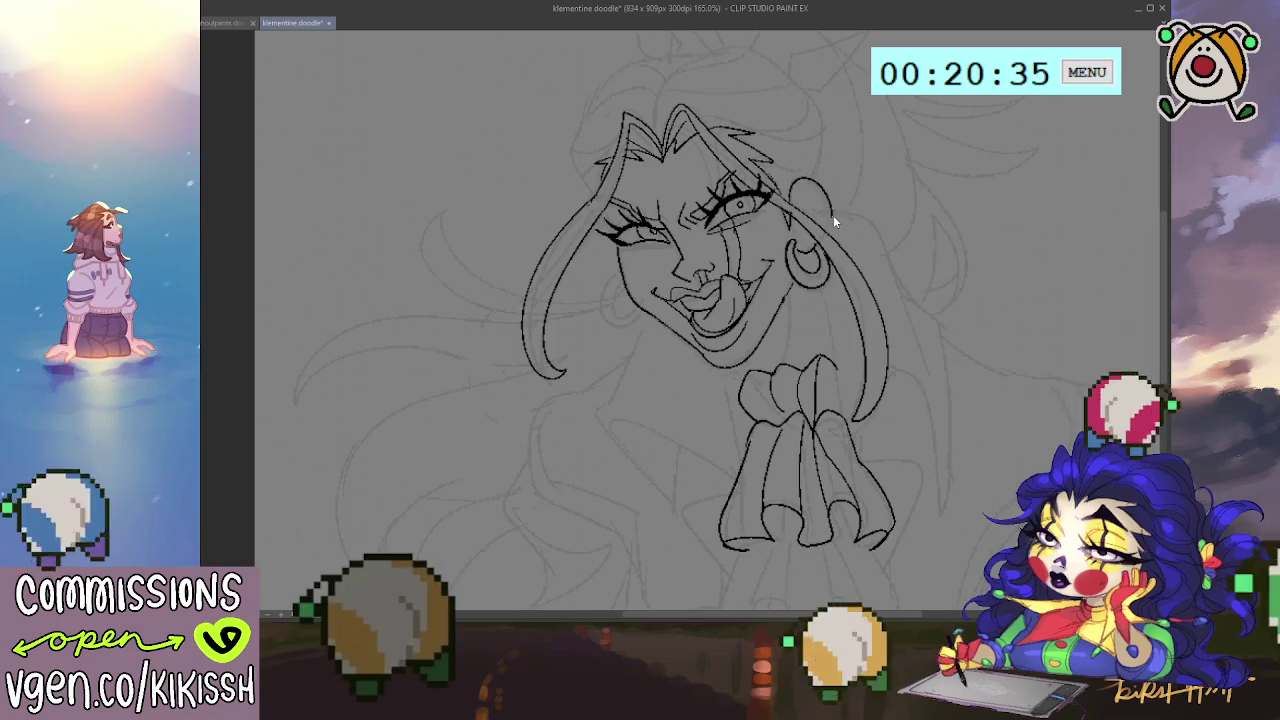
key("ctrl+z")
key("ctrl+z")
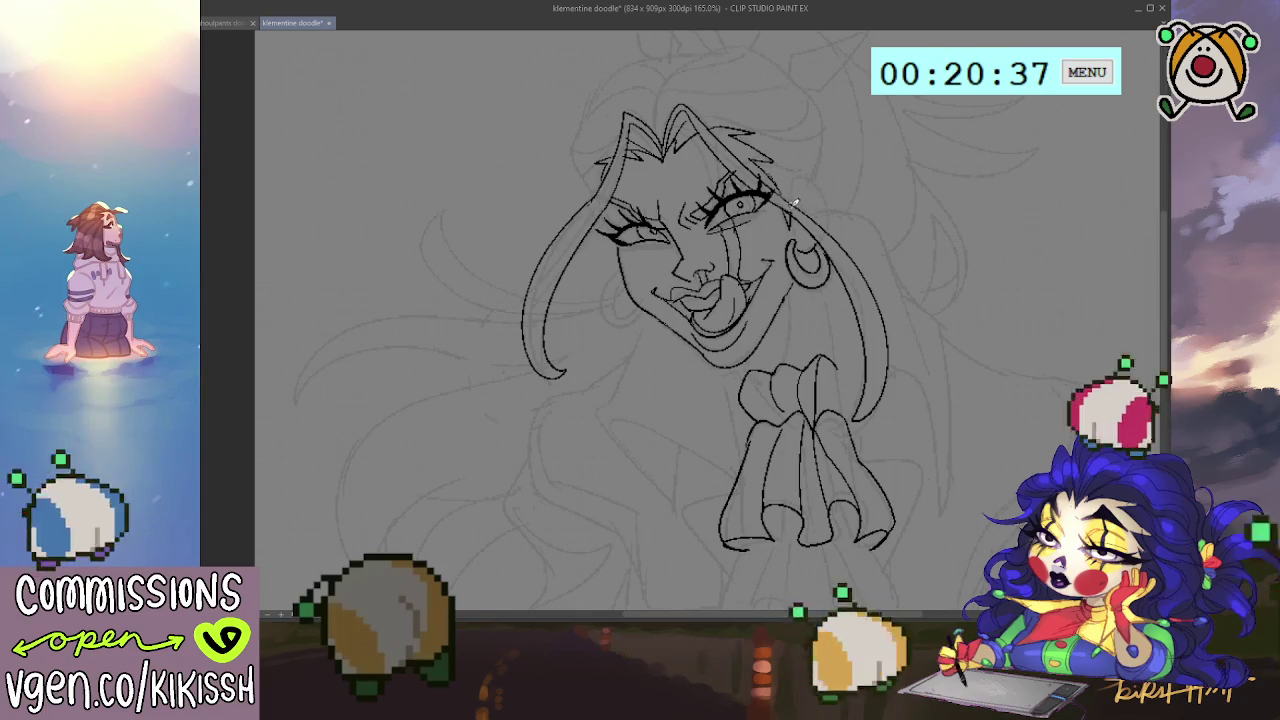
left_click_drag(820, 185, 826, 224)
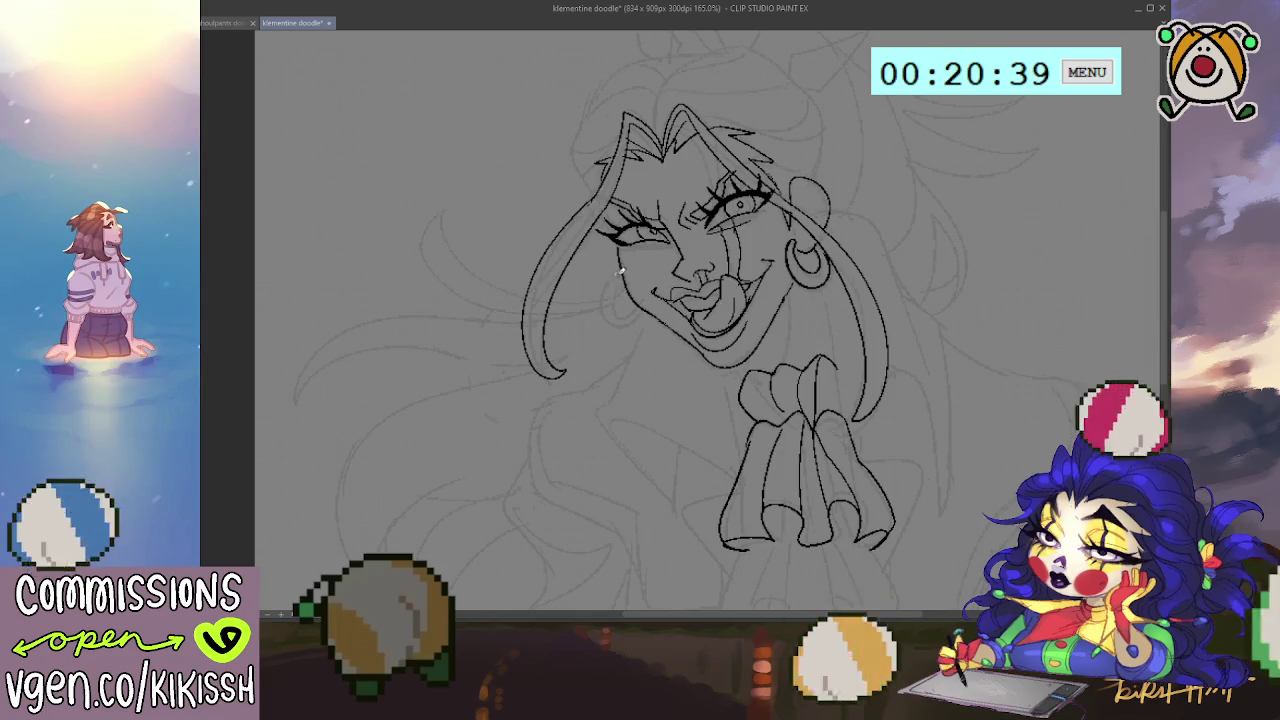
Step: Redraw the curved cheek line, ink the ear outline, and thicken the outer eyelashes
left_click_drag(612, 272, 600, 312)
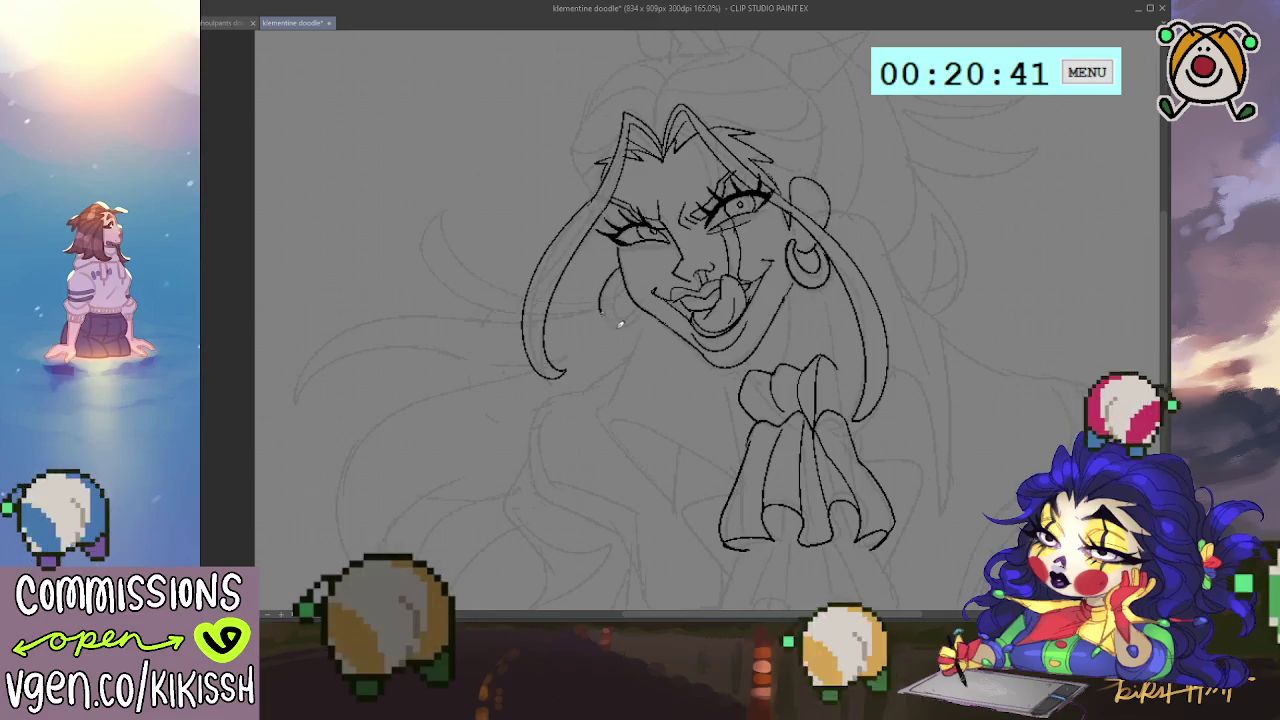
key("ctrl+z")
left_click_drag(614, 268, 602, 312)
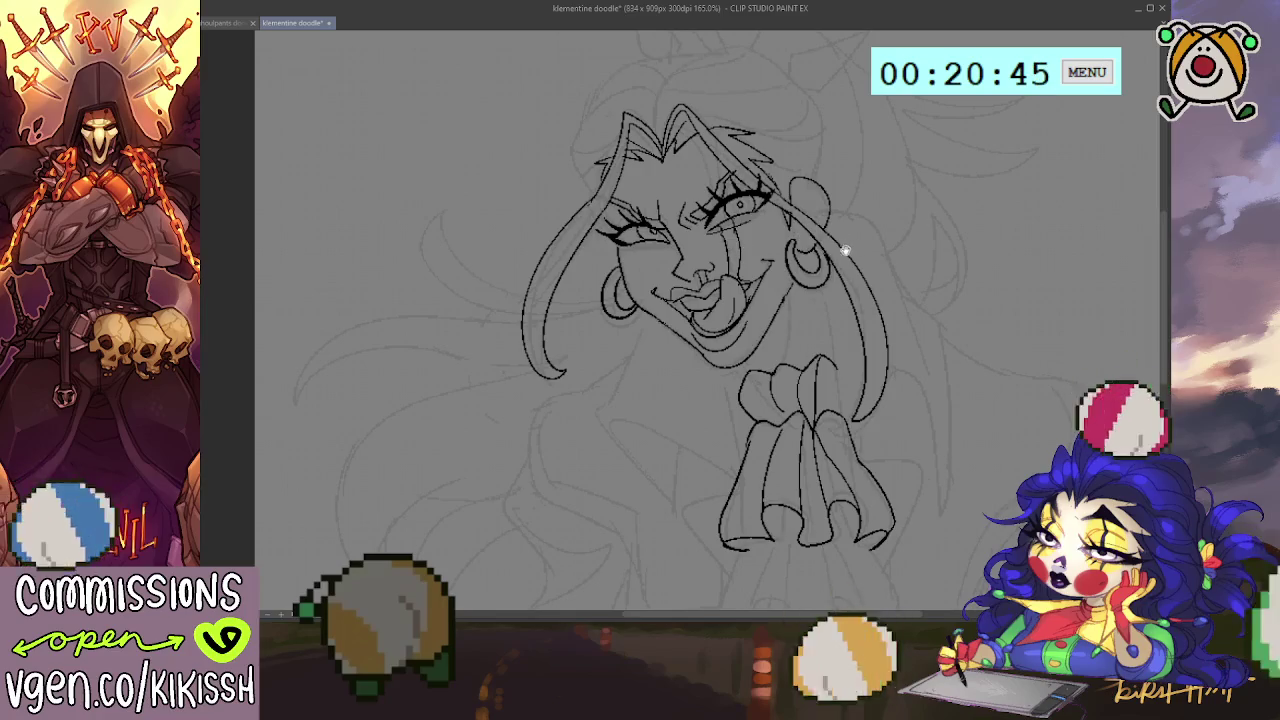
left_click_drag(787, 245, 765, 233)
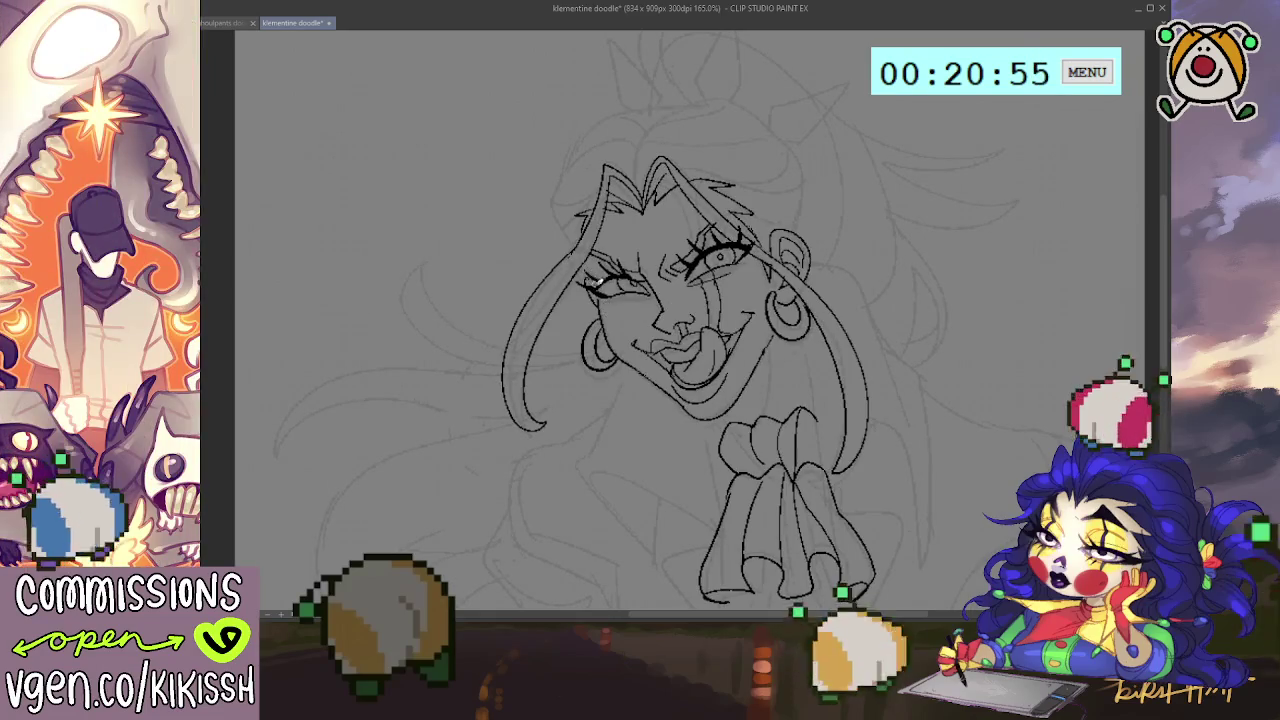
left_click_drag(603, 293, 588, 282)
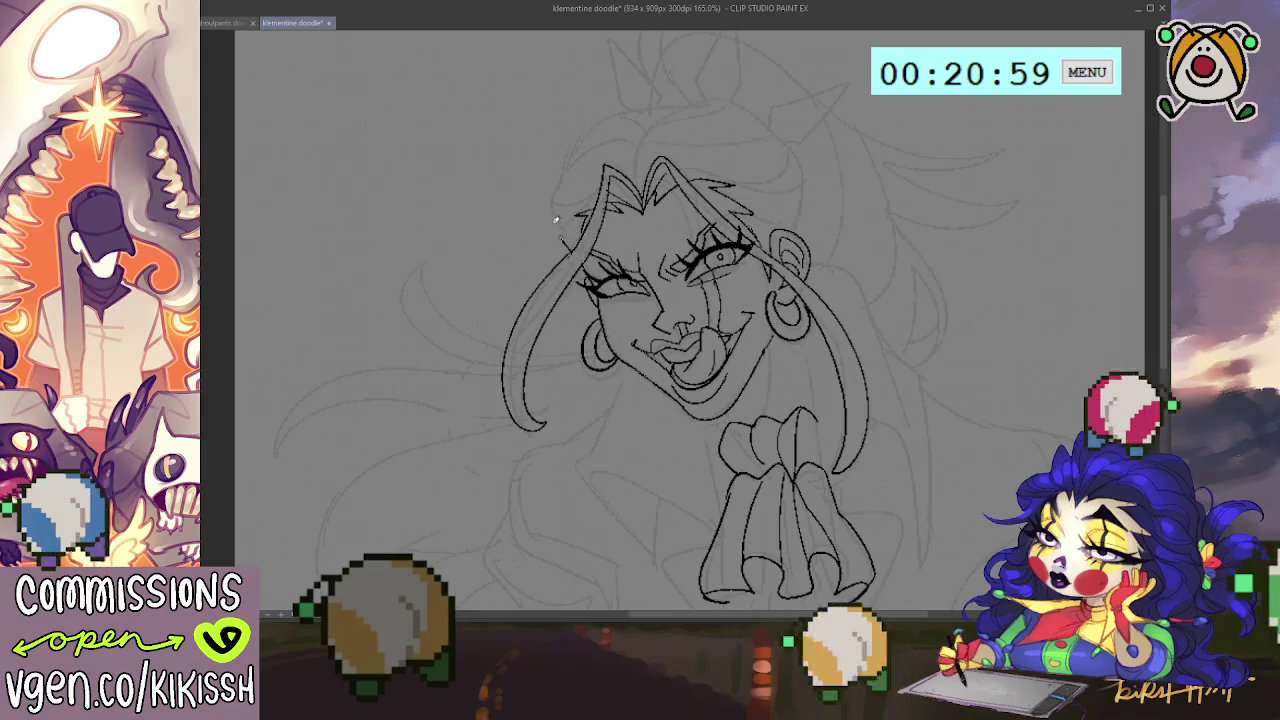
Step: Ink the hair outline from left of the face over the head top, then start the jabot tail
left_click_drag(567, 245, 562, 172)
mouse_move(596, 122)
left_mouse_down()
mouse_move(648, 98)
mouse_move(745, 100)
mouse_move(785, 146)
mouse_move(797, 230)
left_mouse_up()
scroll(860, 190, "down", 1)
scroll(848, 215, "down", 1)
scroll(855, 260, "down", 1)
left_click_drag(874, 313, 844, 300)
scroll(815, 299, "up", 1)
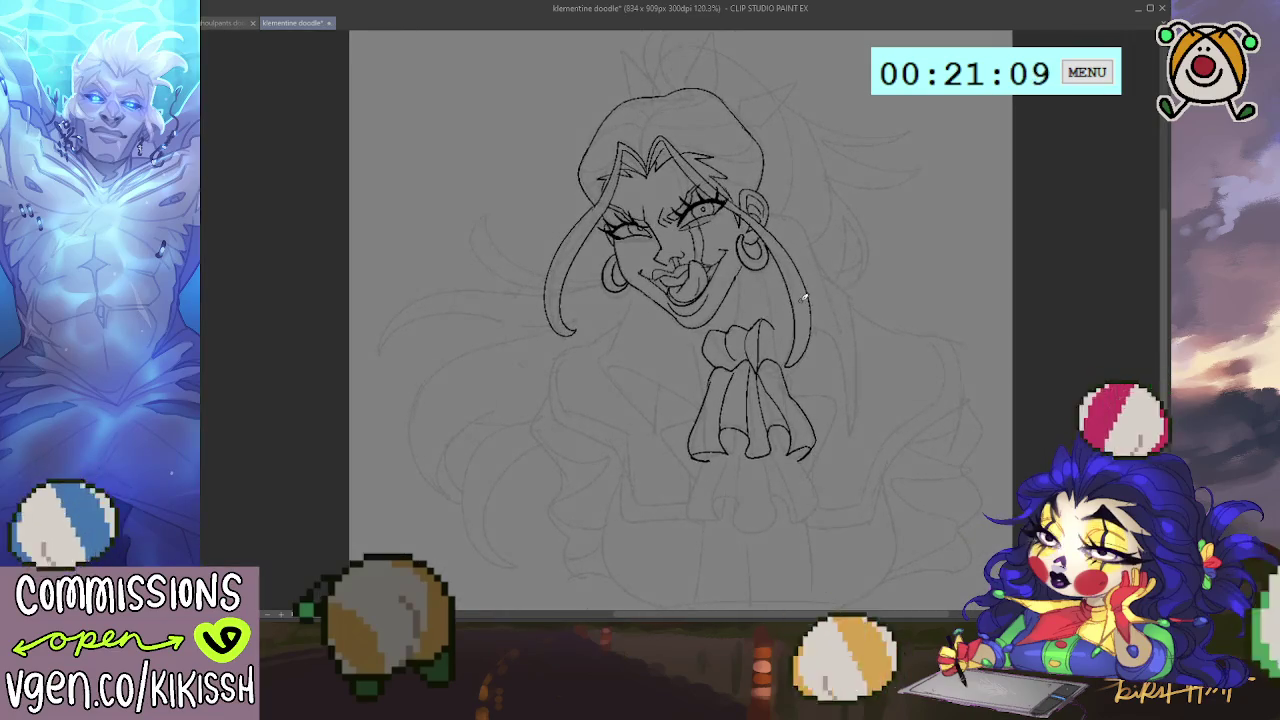
scroll(815, 299, "up", 1)
scroll(735, 400, "up", 1)
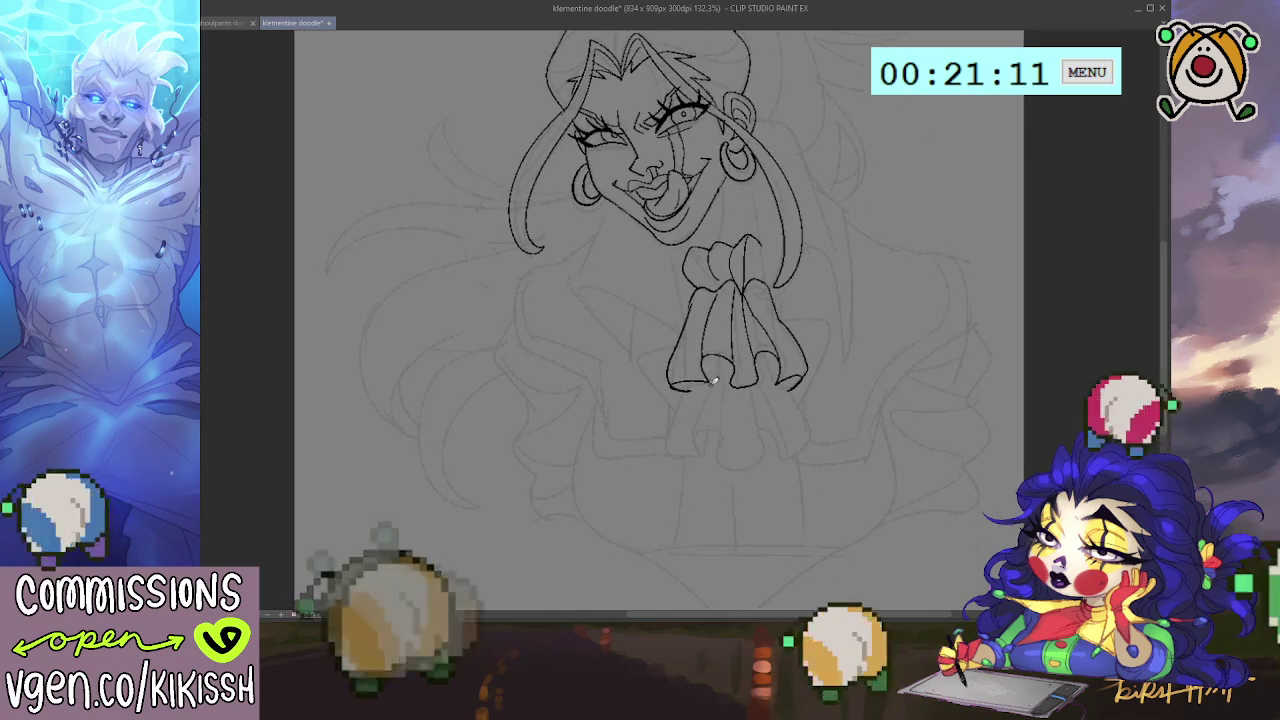
left_click_drag(720, 358, 698, 416)
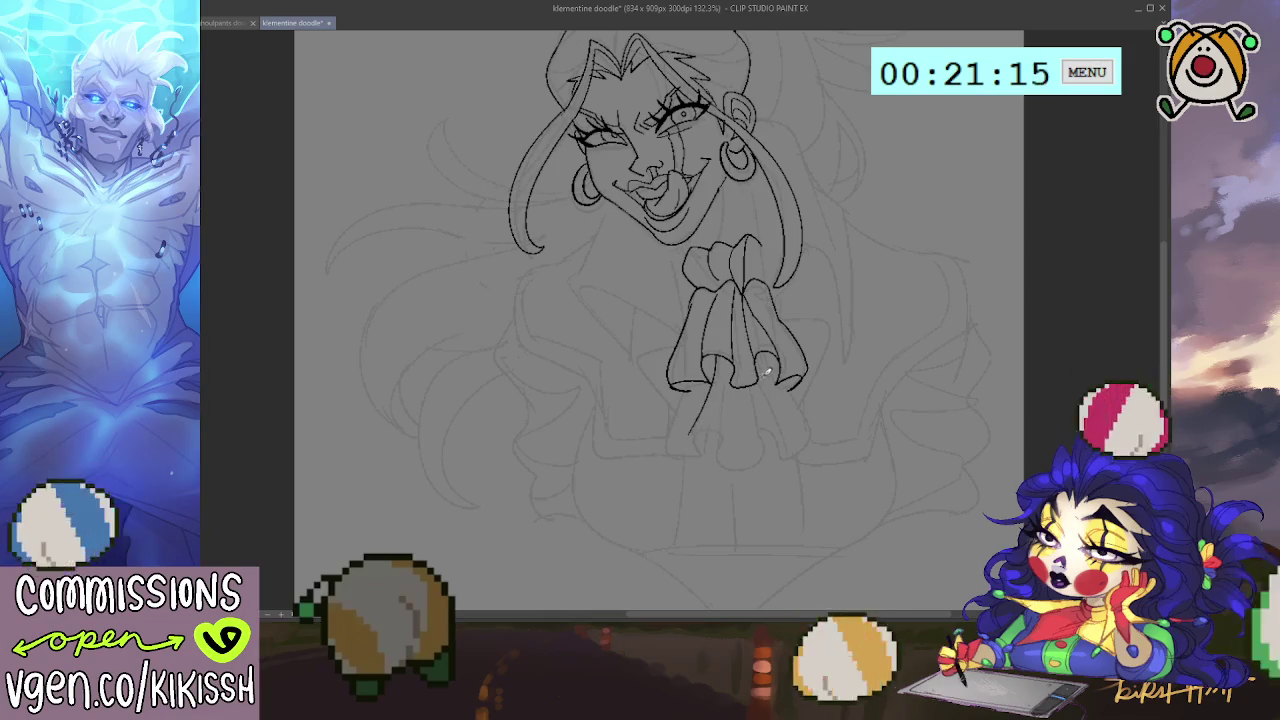
Step: Ink the ruffle tails' right edge plus a long and a short fold down the jabot front
mouse_move(772, 388)
left_mouse_down()
mouse_move(806, 455)
mouse_move(668, 427)
left_mouse_up()
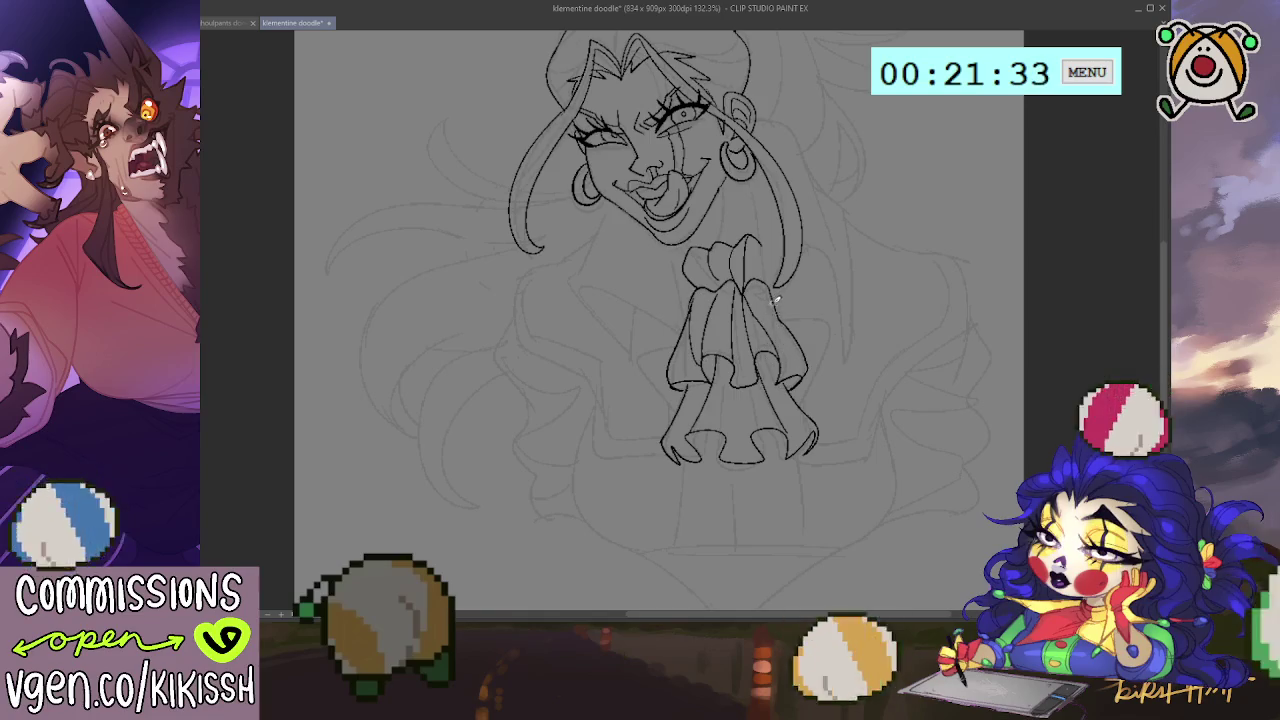
left_click_drag(745, 392, 757, 441)
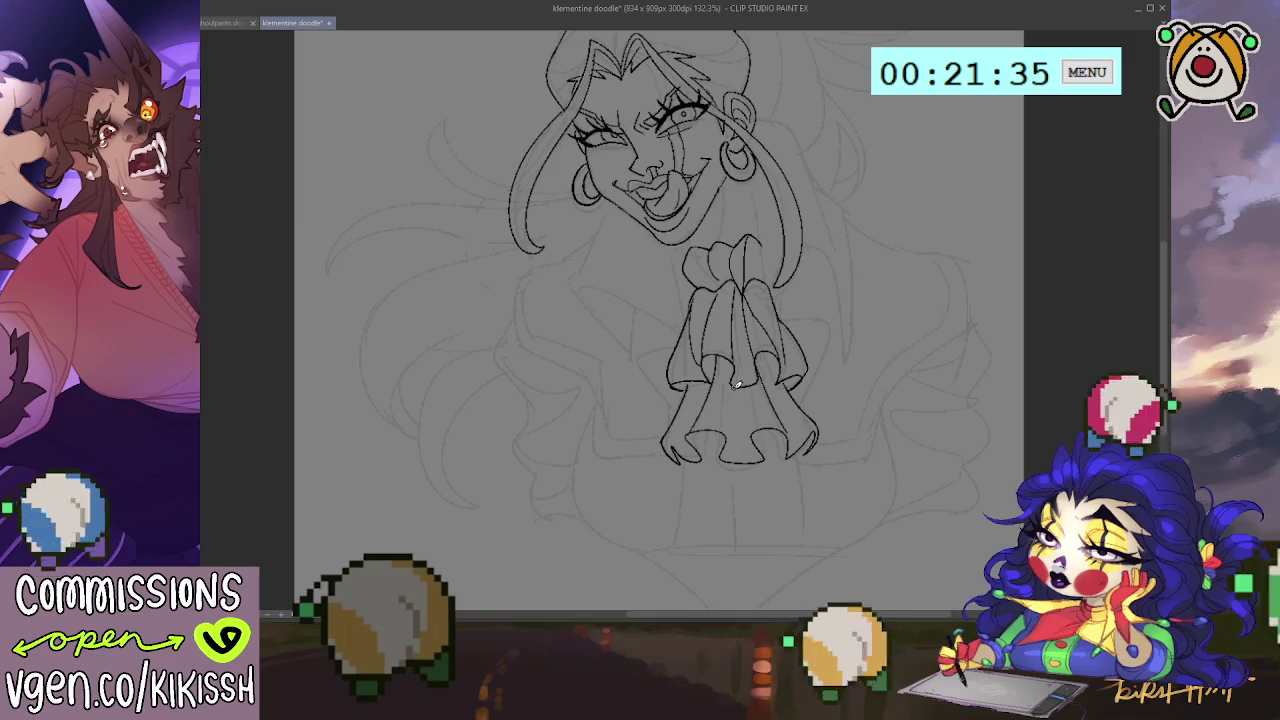
left_click_drag(746, 395, 746, 418)
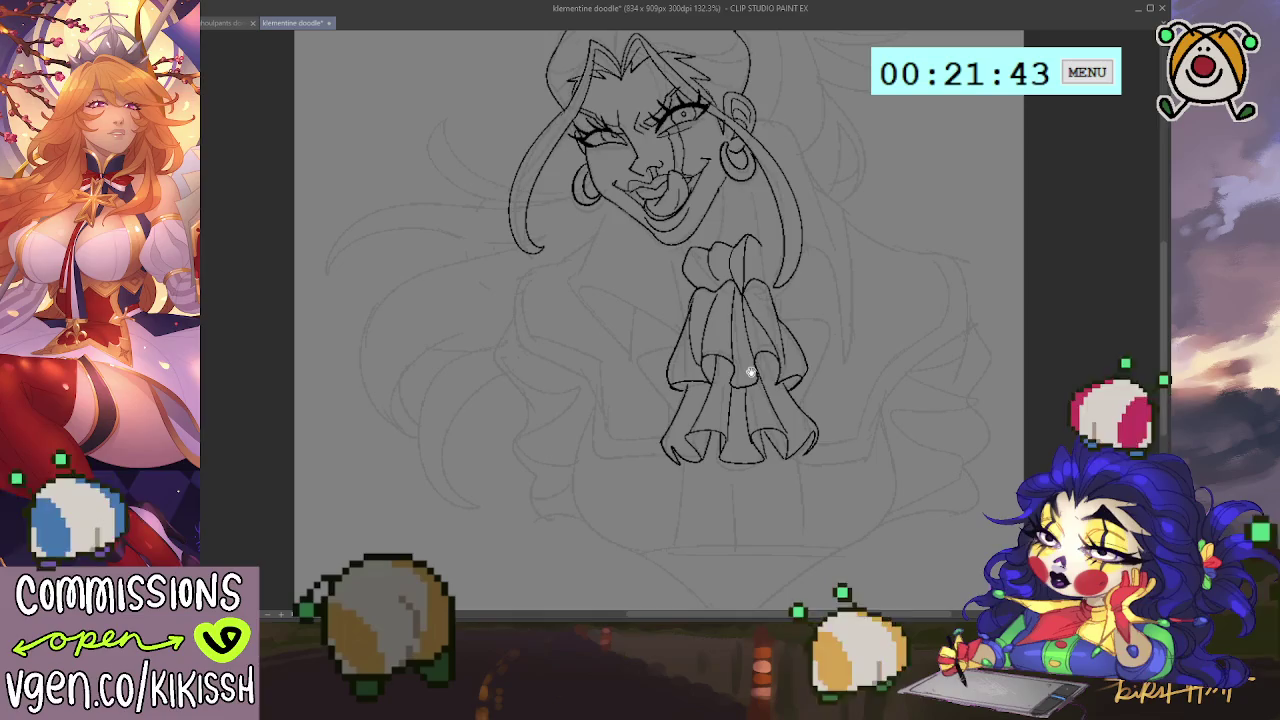
scroll(751, 380, "down", 1)
scroll(740, 300, "down", 1)
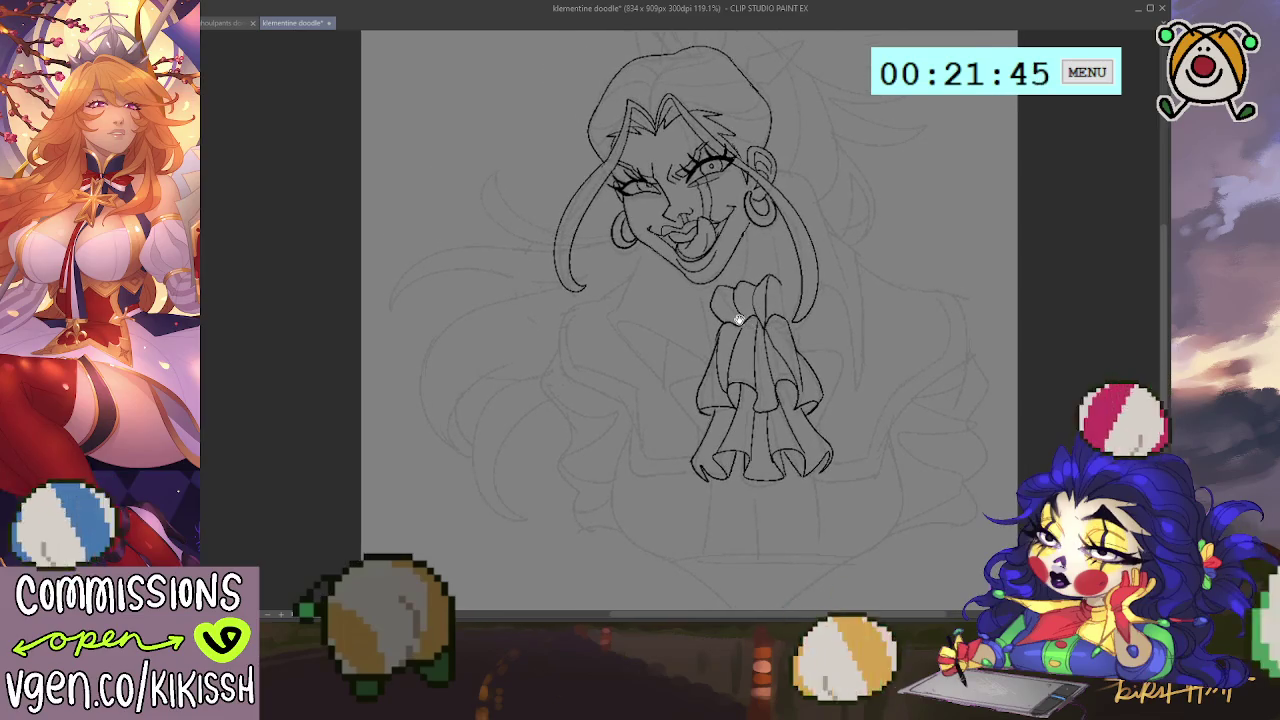
left_click_drag(765, 370, 733, 280)
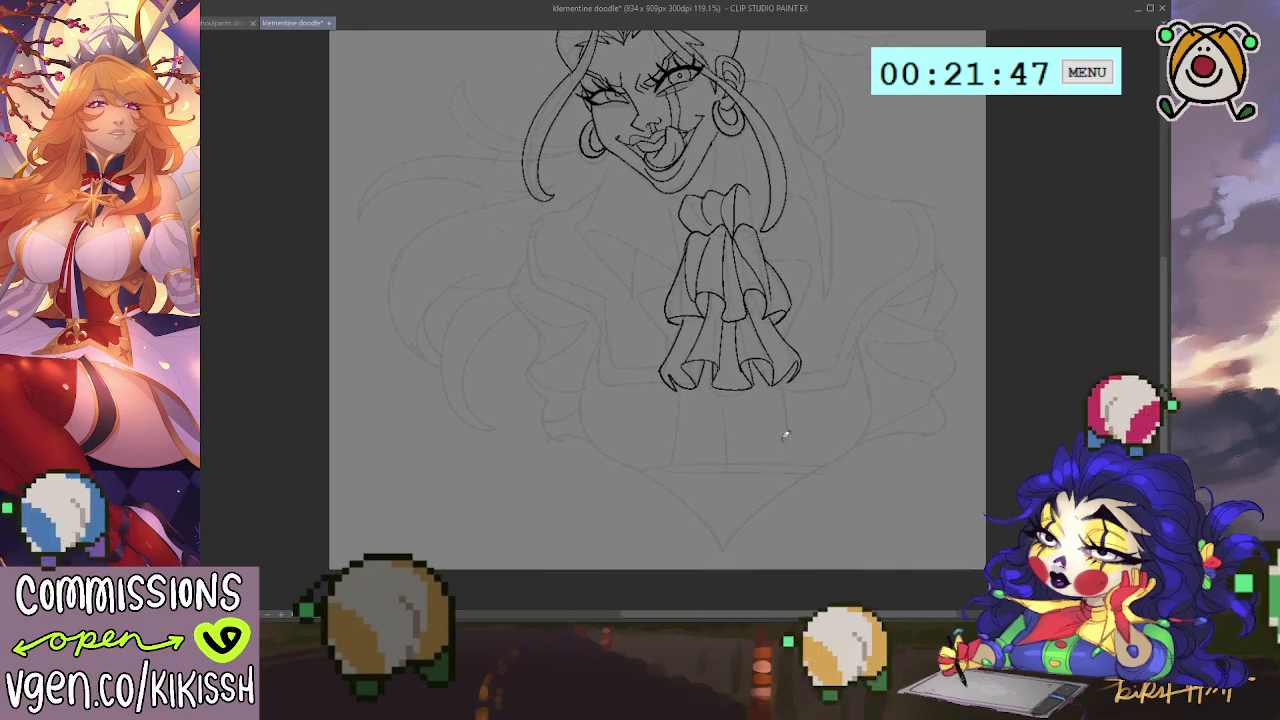
Step: Ink two lines forming a V under the ruffle, extending toward the canvas bottom
mouse_move(770, 388)
left_mouse_down()
mouse_move(718, 458)
mouse_move(728, 477)
left_mouse_up()
left_click_drag(727, 537, 722, 549)
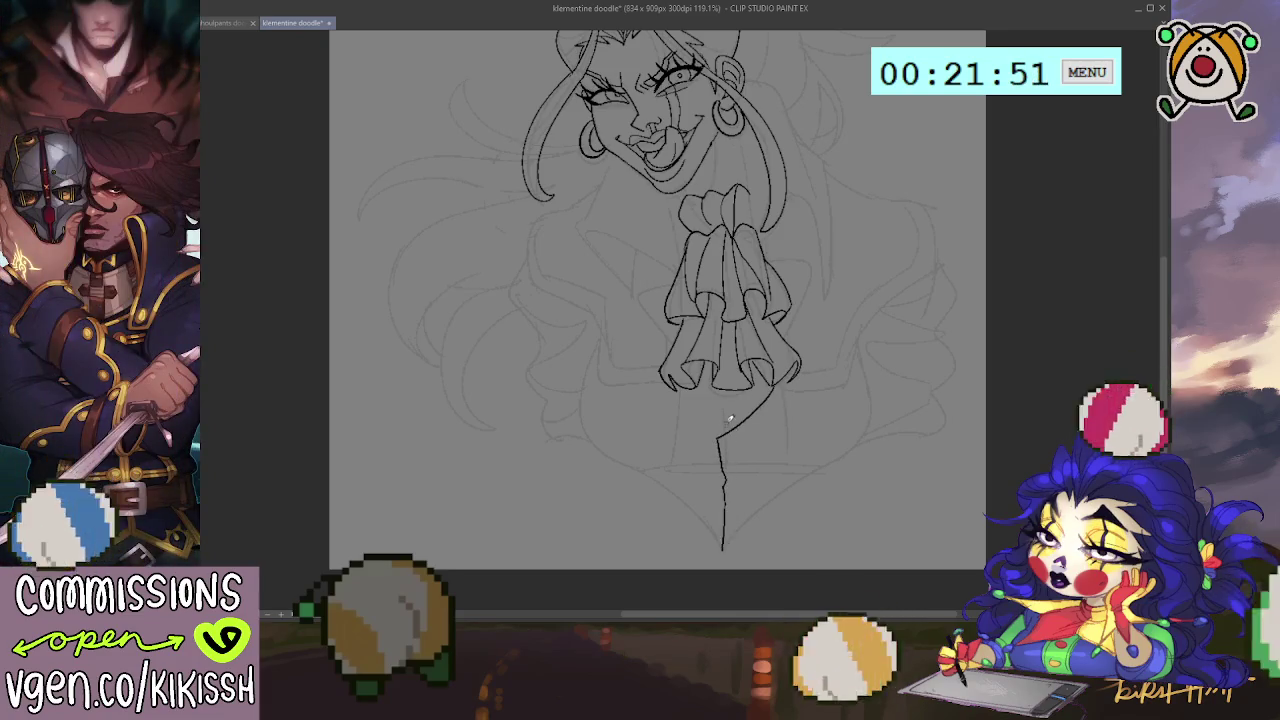
left_click_drag(718, 432, 706, 392)
Step: Zoom back in and ink the right side of the neck
scroll(860, 374, "up", 5)
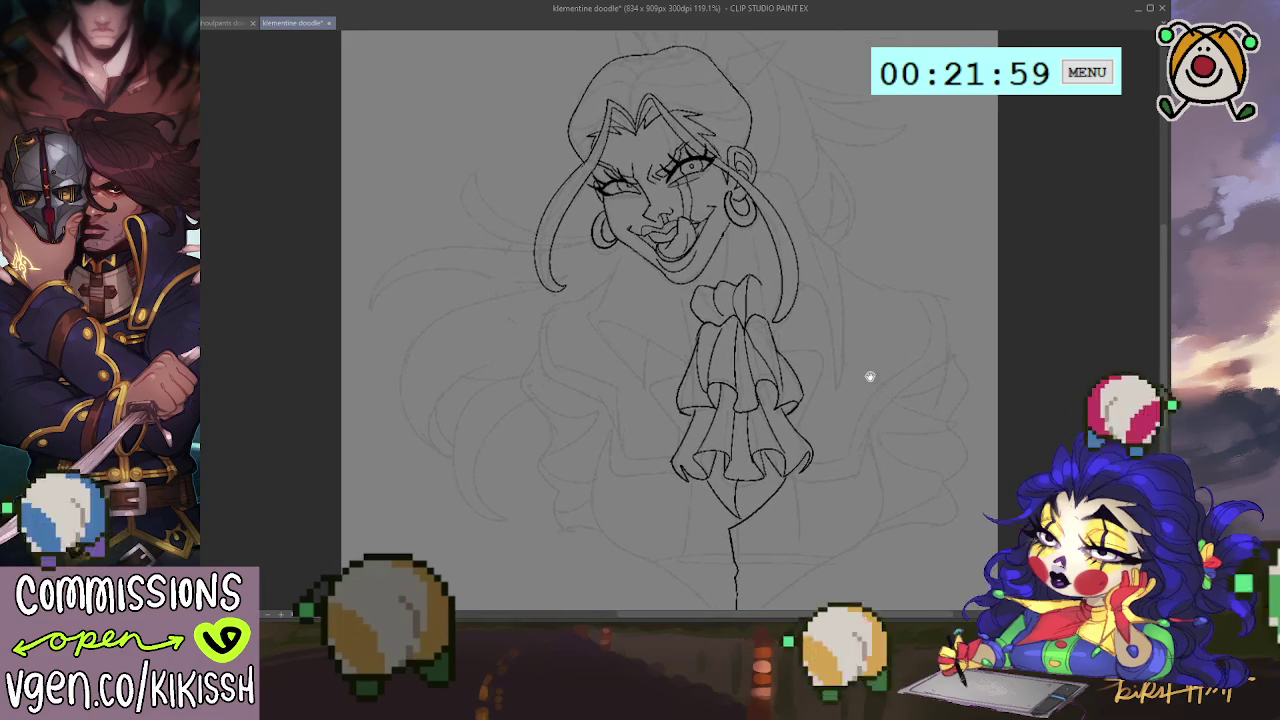
scroll(874, 370, "up", 2)
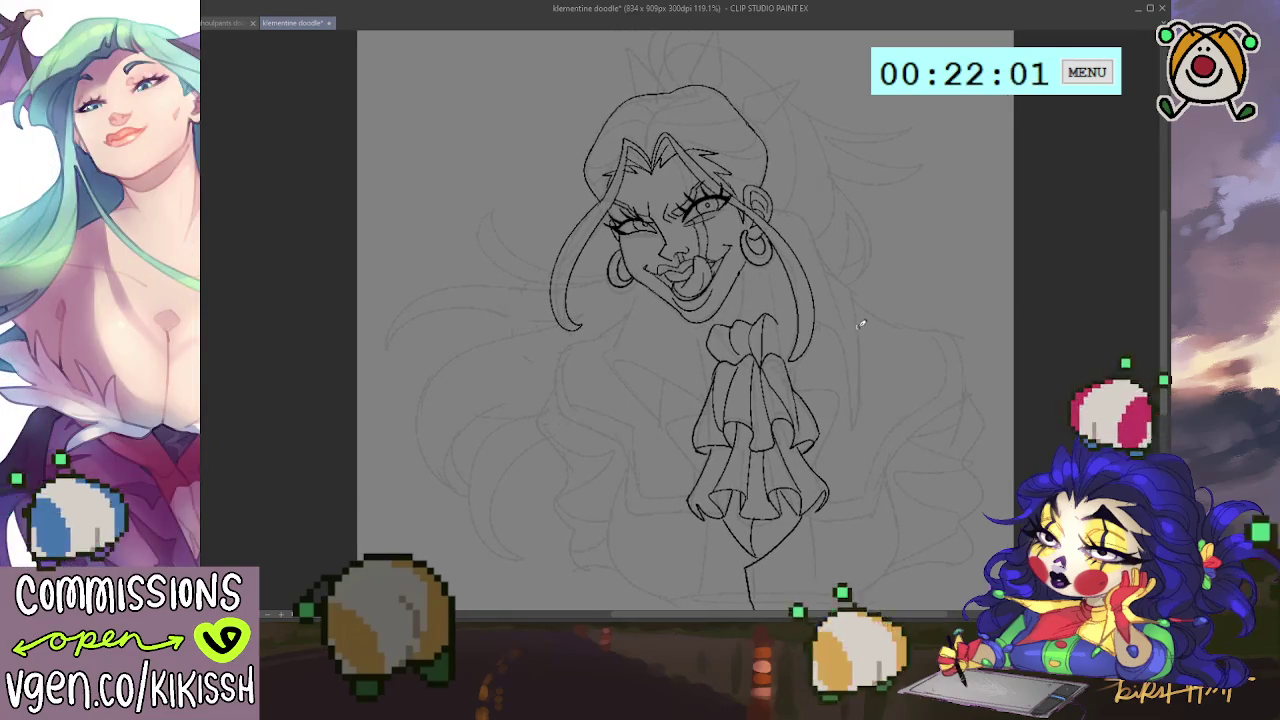
scroll(860, 322, "up", 1)
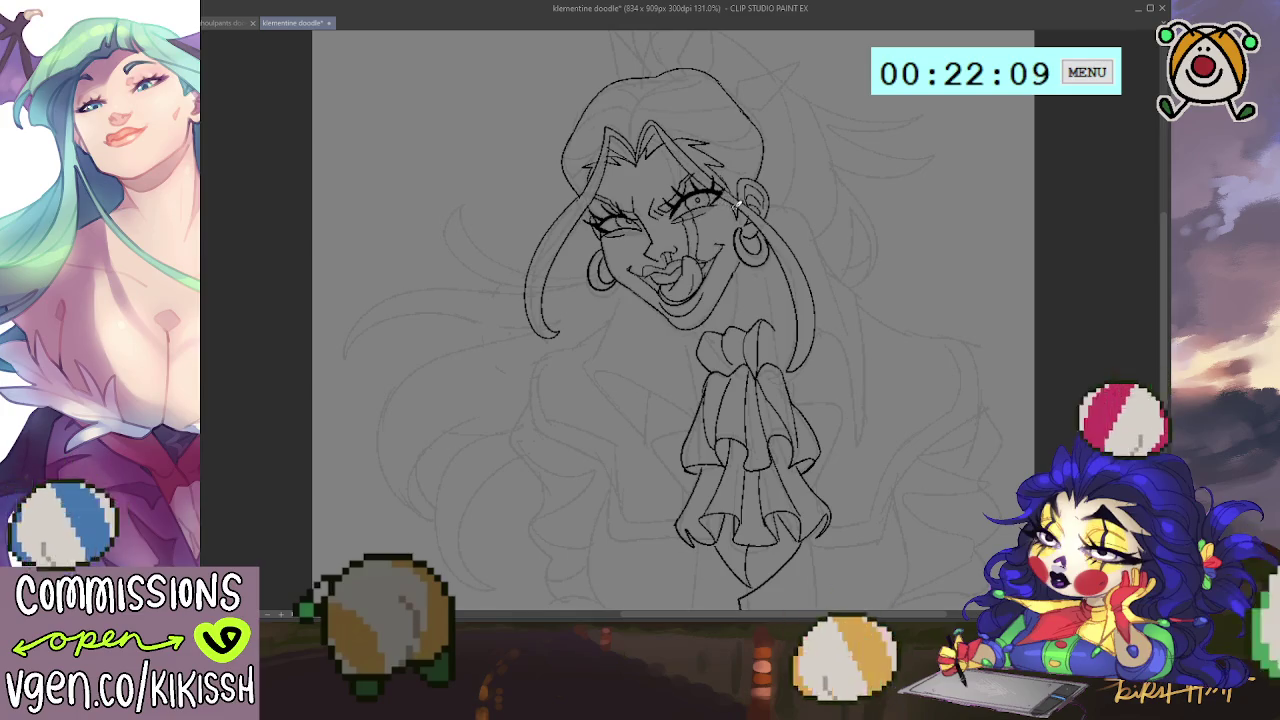
left_click_drag(790, 248, 791, 210)
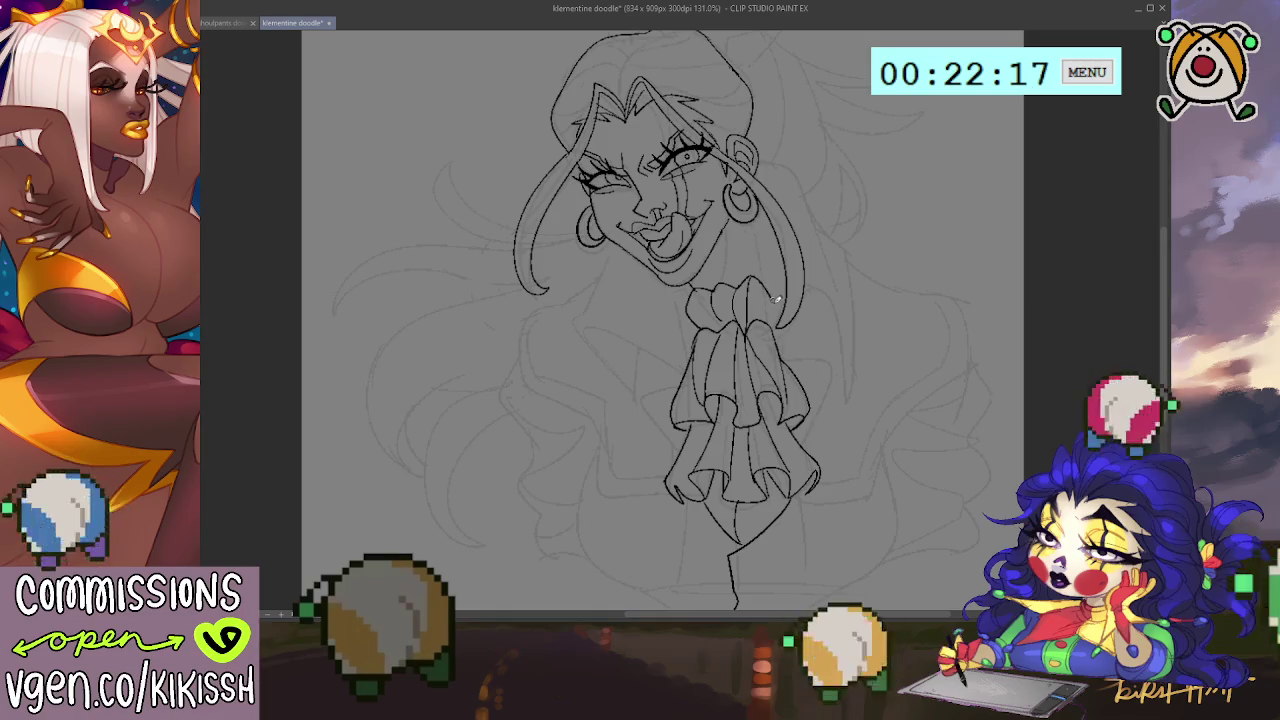
left_click_drag(760, 208, 770, 274)
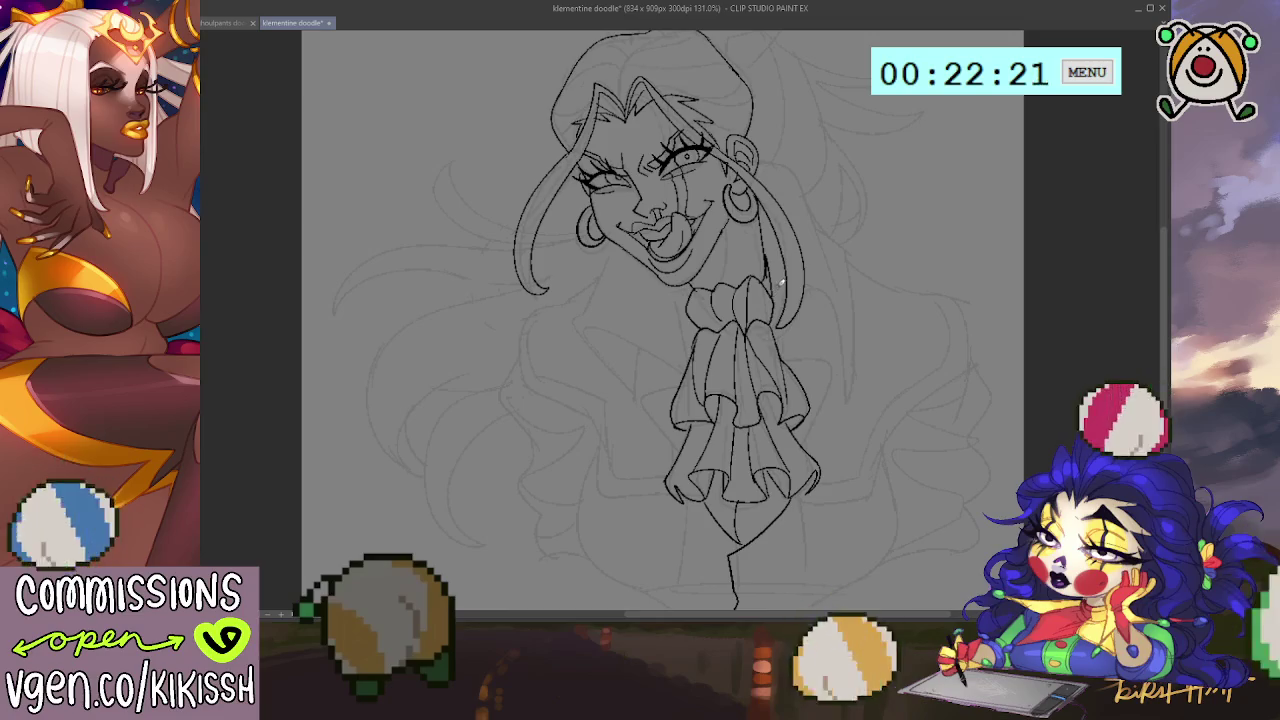
Step: Ink pointed right hair strands, the left jacket lapel and edge, and the neck's left side
left_click_drag(811, 209, 852, 248)
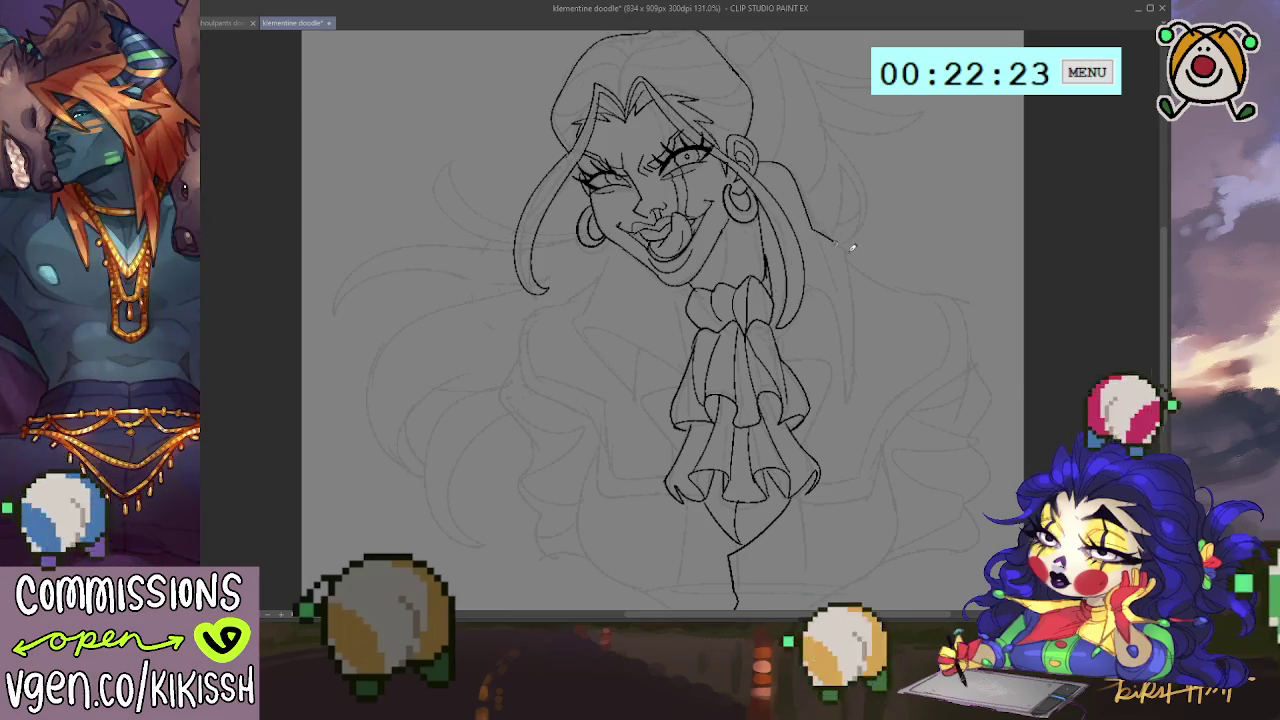
mouse_move(855, 320)
left_mouse_down()
mouse_move(850, 402)
mouse_move(809, 283)
left_mouse_up()
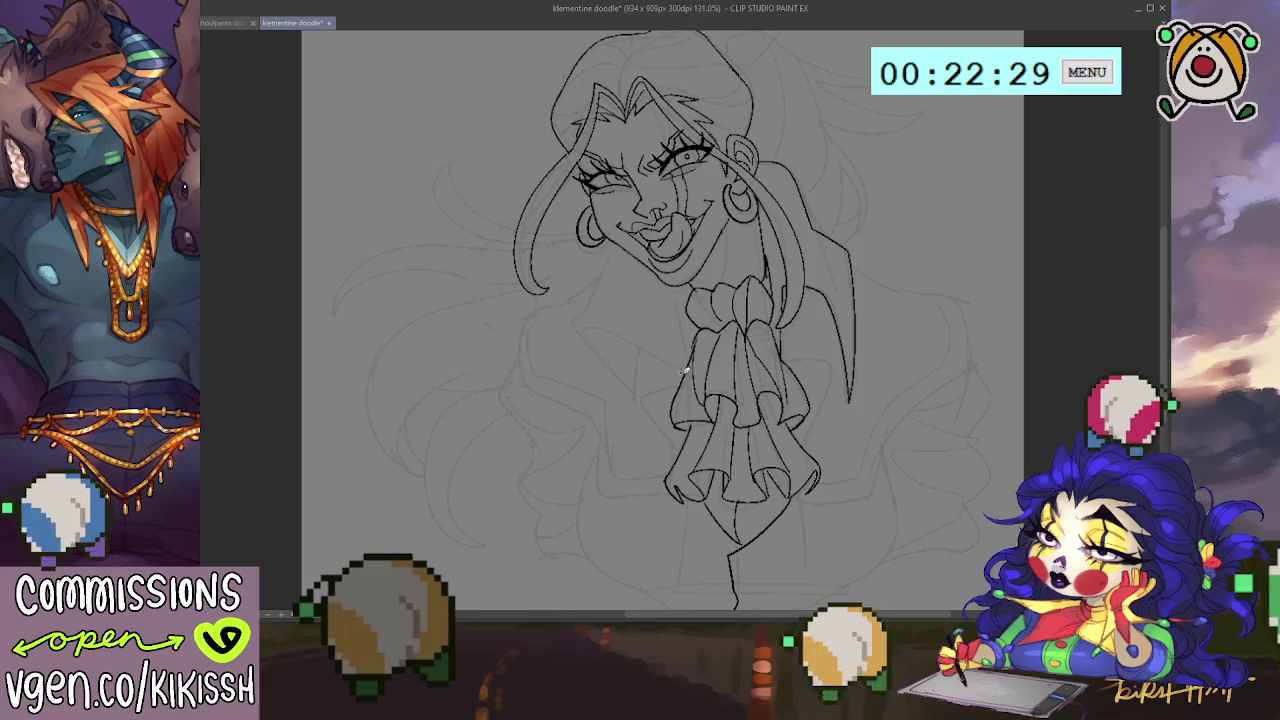
left_click_drag(620, 316, 581, 320)
left_click_drag(636, 392, 641, 333)
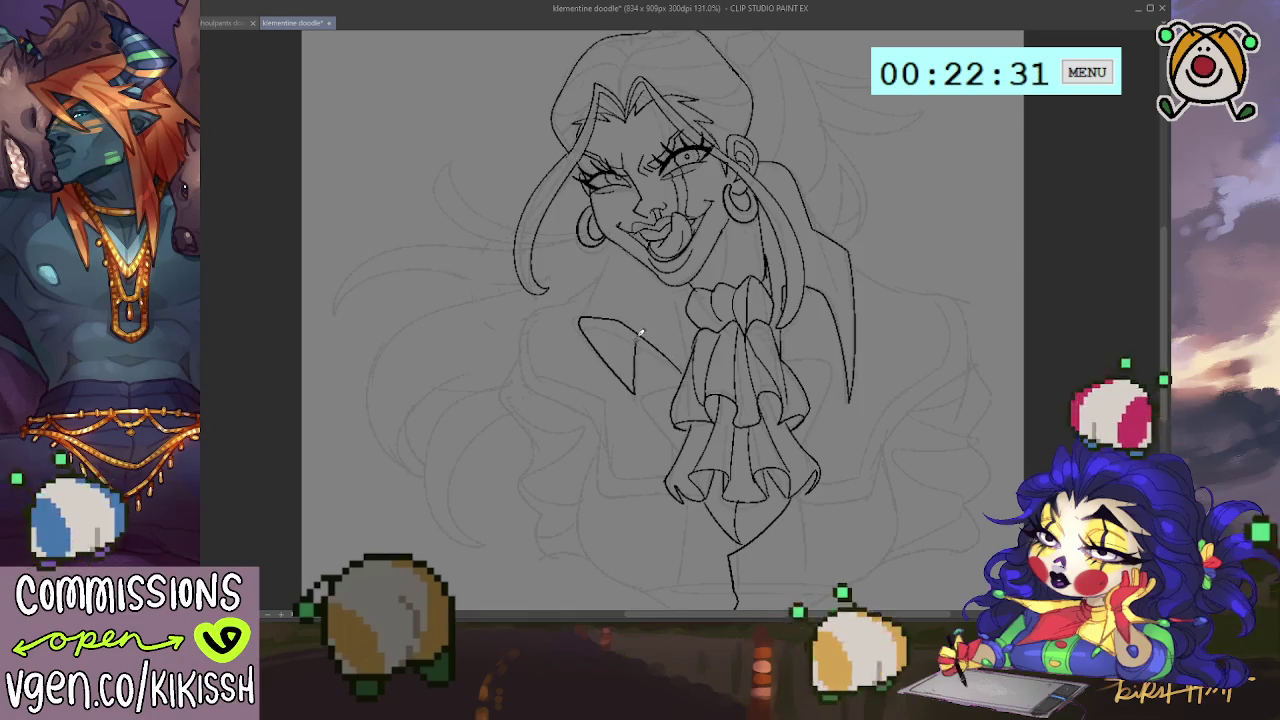
left_click_drag(603, 261, 581, 313)
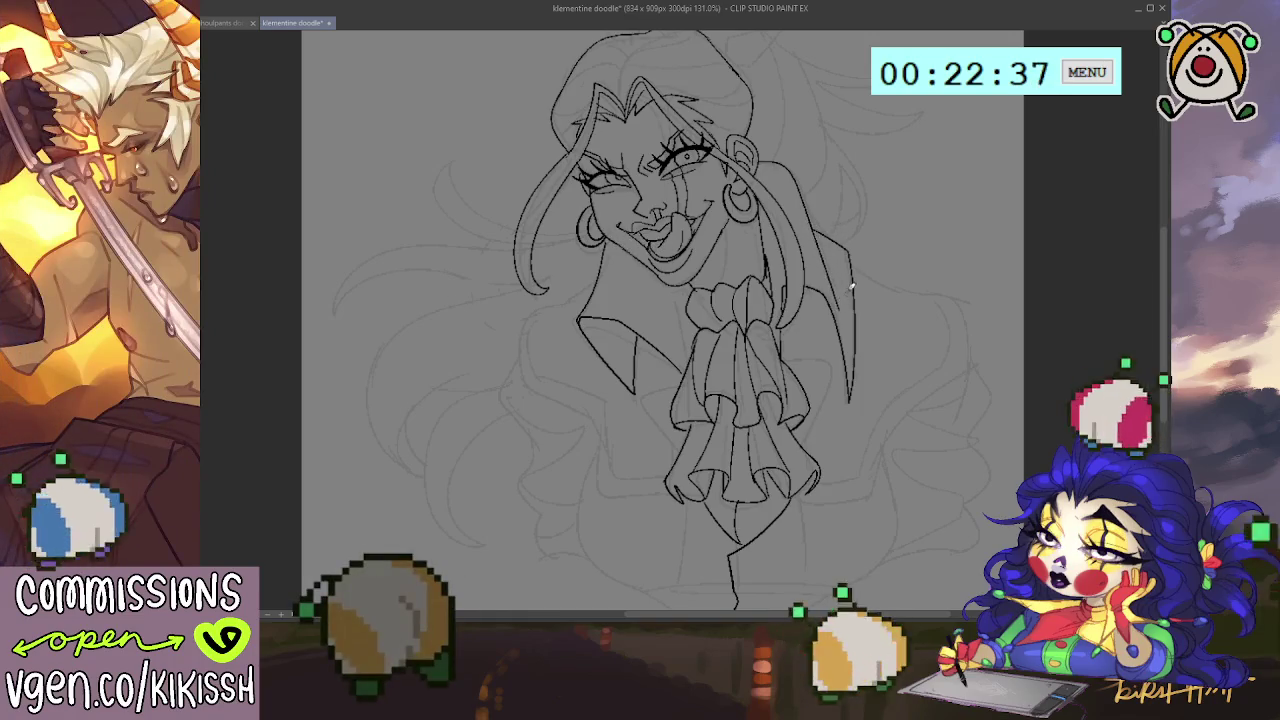
Step: Add strand lines along the top of the hair and at its left edge
left_click_drag(849, 271, 858, 301)
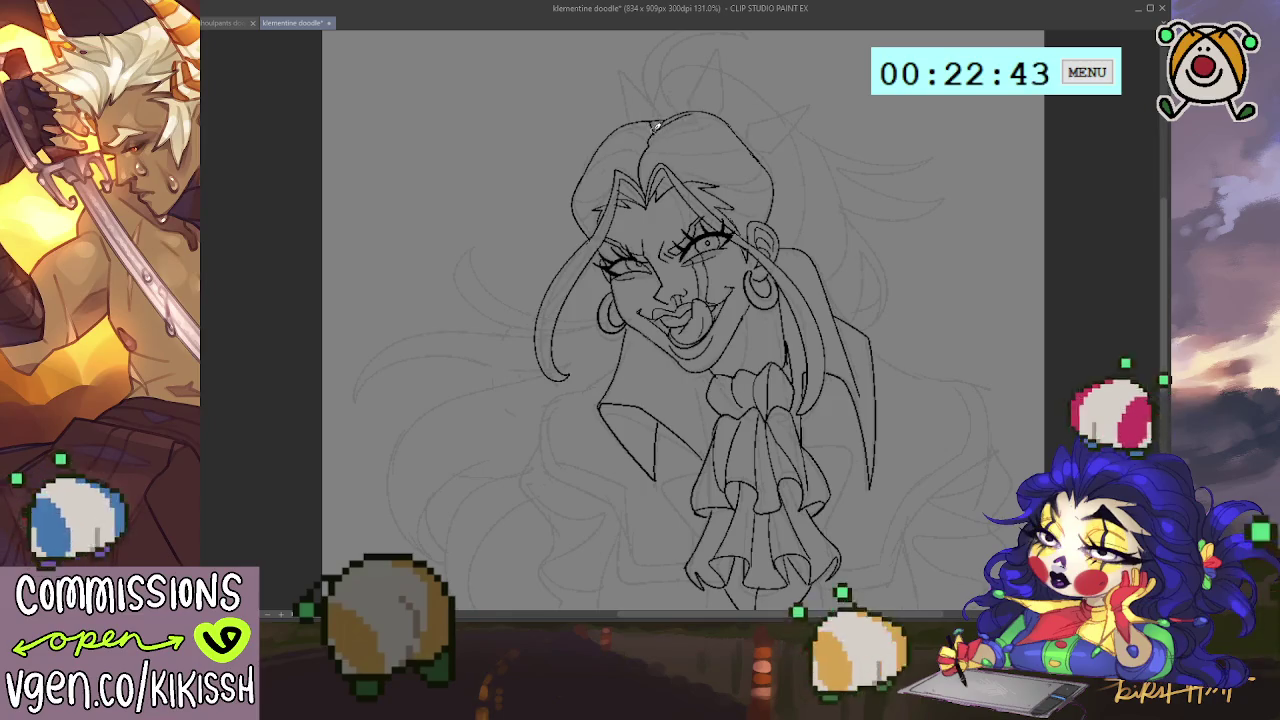
mouse_move(653, 138)
left_mouse_down()
mouse_move(708, 127)
mouse_move(615, 125)
mouse_move(724, 142)
mouse_move(744, 128)
left_mouse_up()
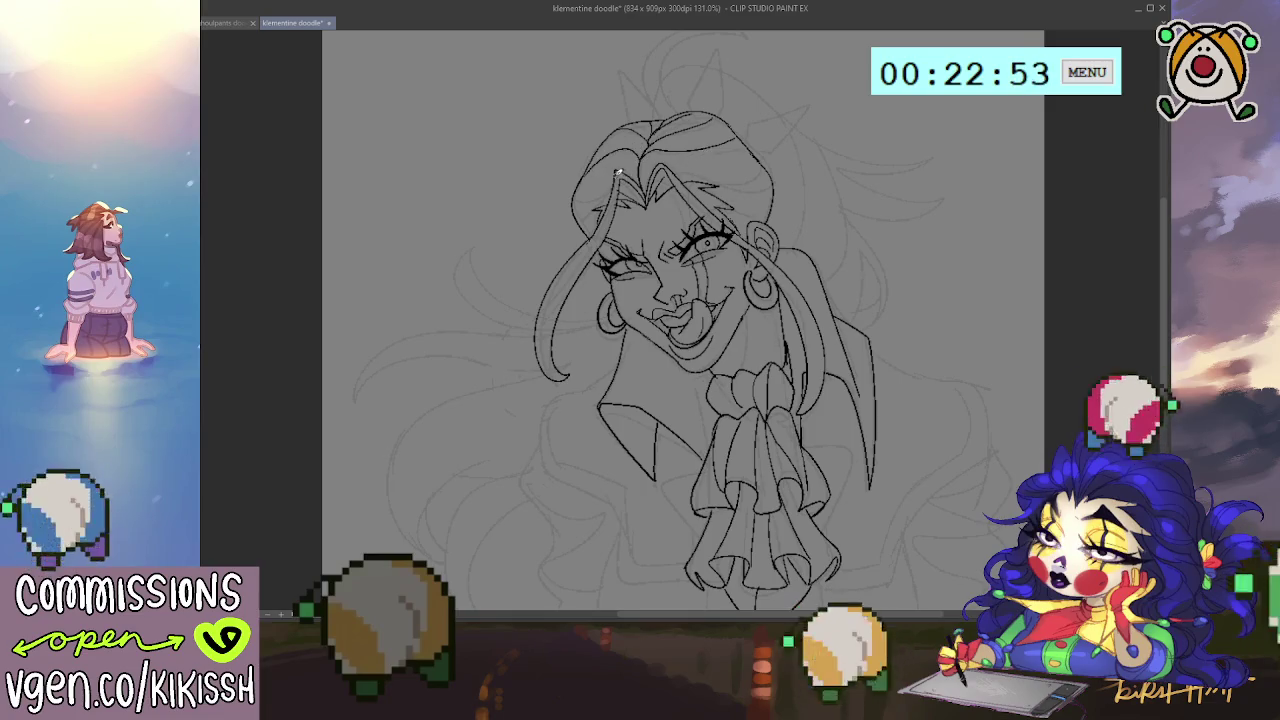
left_click_drag(578, 196, 571, 207)
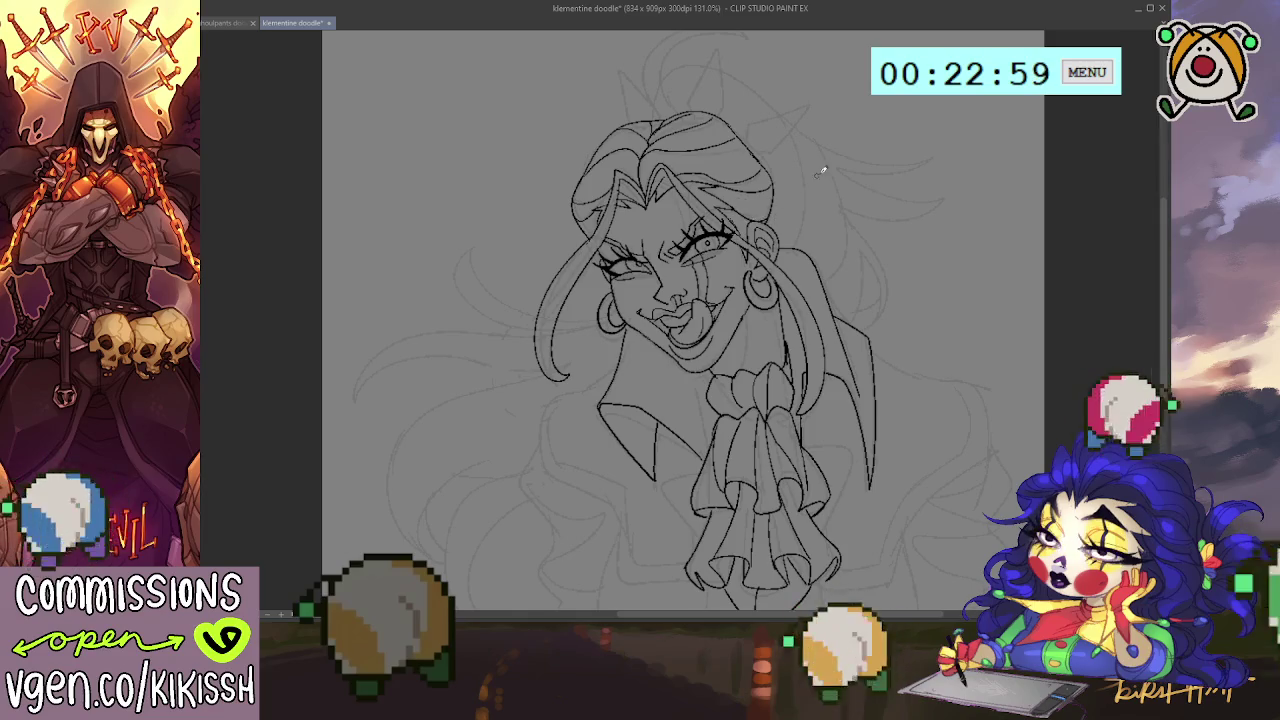
Step: Ink pointed spikes above the hair and an arching hair loop over them
left_click_drag(814, 171, 793, 234)
mouse_move(605, 186)
left_mouse_down()
mouse_move(602, 153)
mouse_move(640, 176)
left_mouse_up()
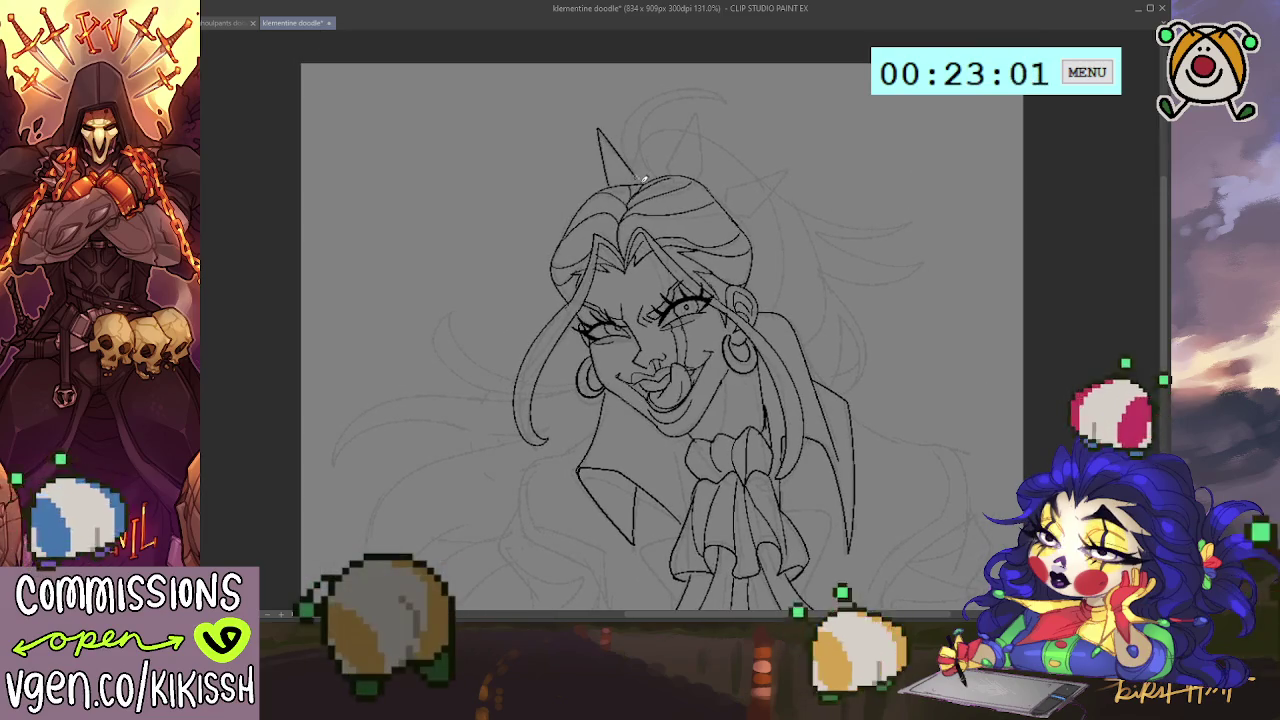
mouse_move(698, 104)
left_mouse_down()
mouse_move(702, 180)
mouse_move(785, 163)
mouse_move(745, 215)
left_mouse_up()
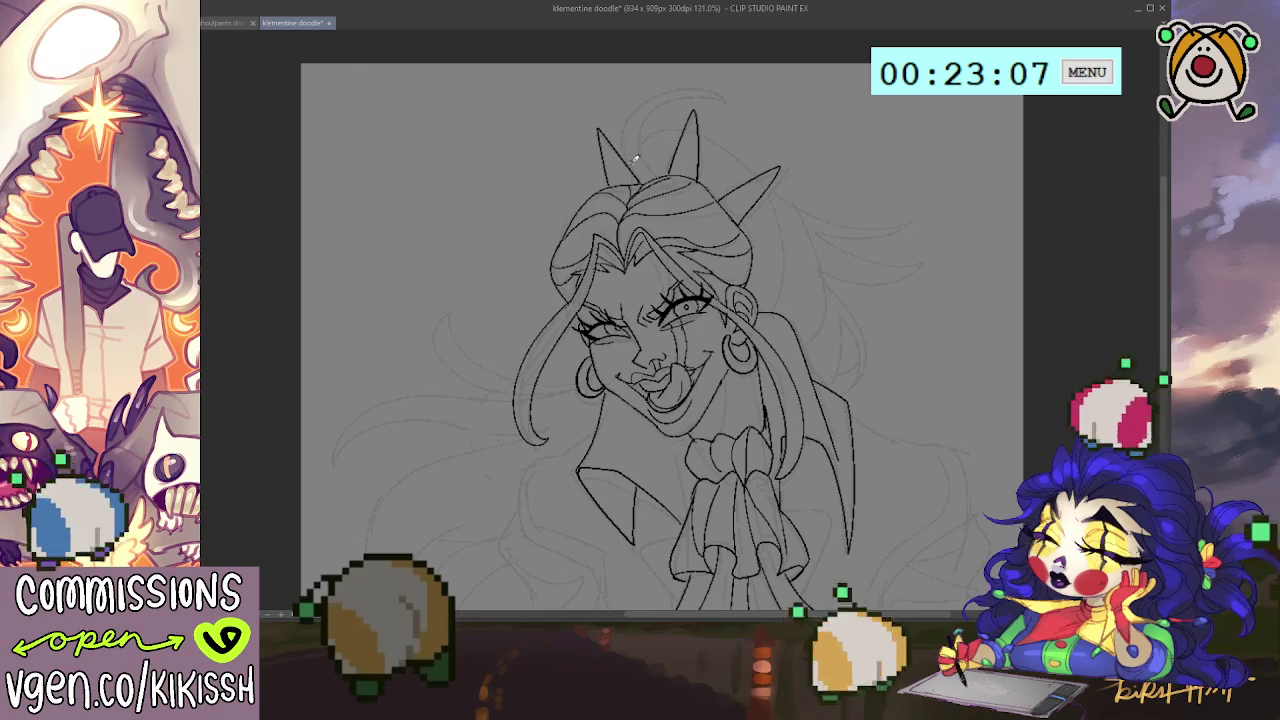
left_click_drag(623, 133, 724, 96)
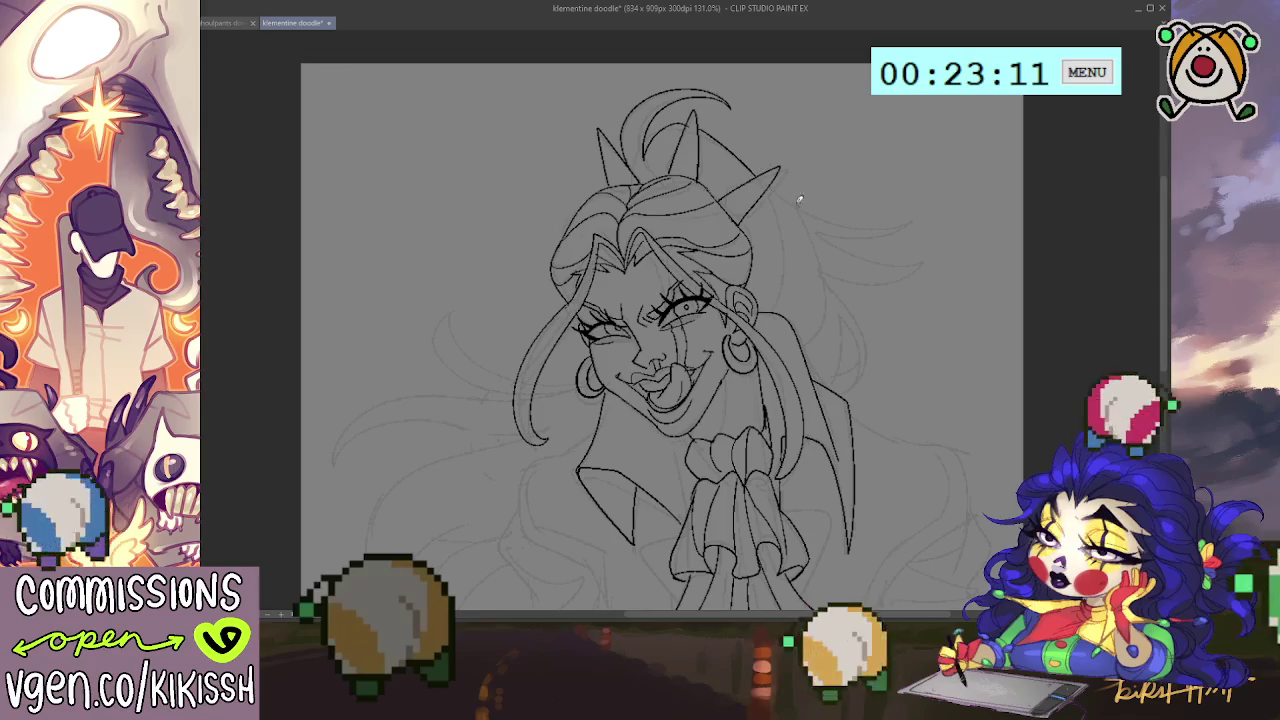
Step: Ink sweeping and curling hair strands right of the ear with short lines below the curl
left_click_drag(772, 186, 887, 208)
mouse_move(812, 246)
left_mouse_down()
mouse_move(922, 236)
mouse_move(880, 284)
left_mouse_up()
left_click_drag(841, 246, 797, 248)
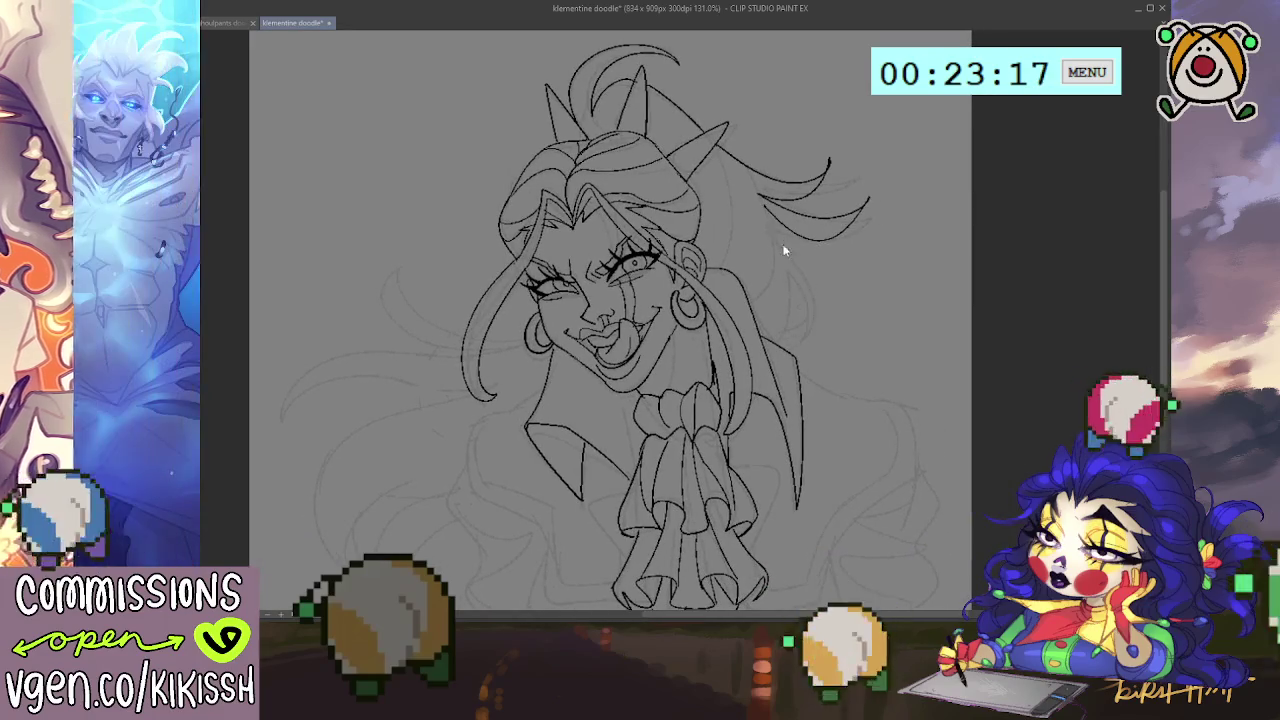
left_click_drag(767, 207, 796, 270)
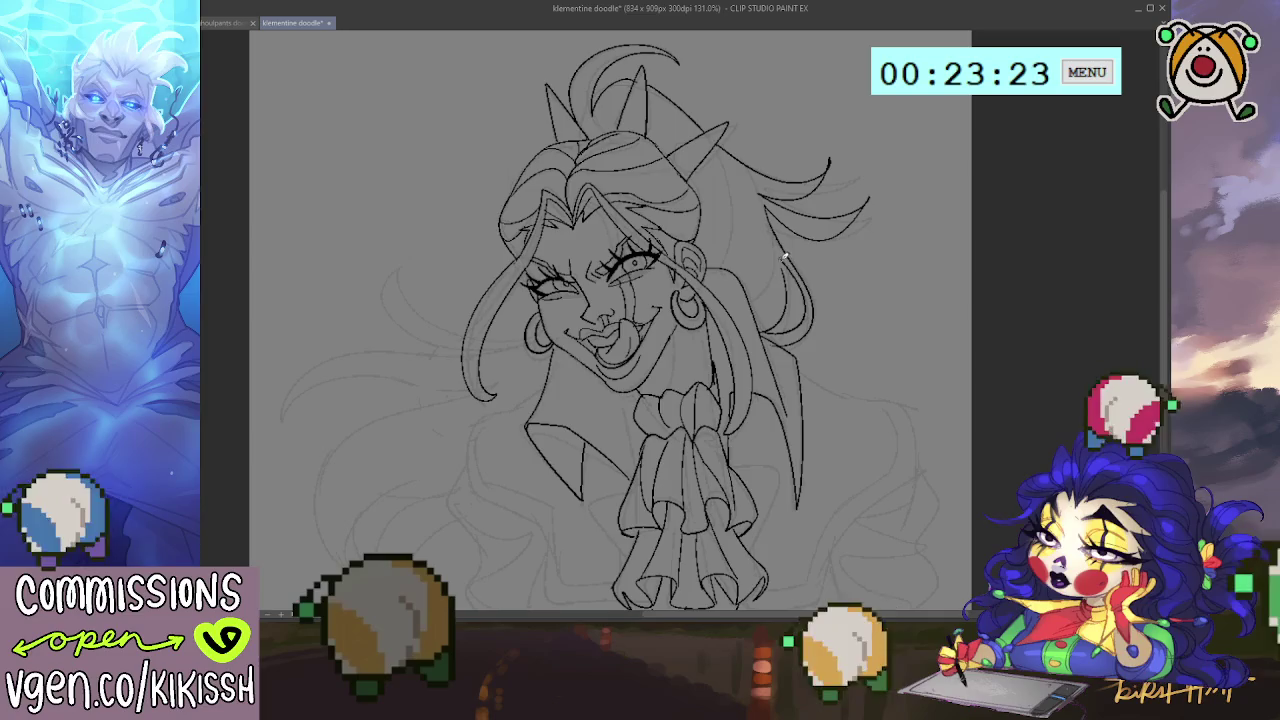
left_click_drag(783, 255, 795, 281)
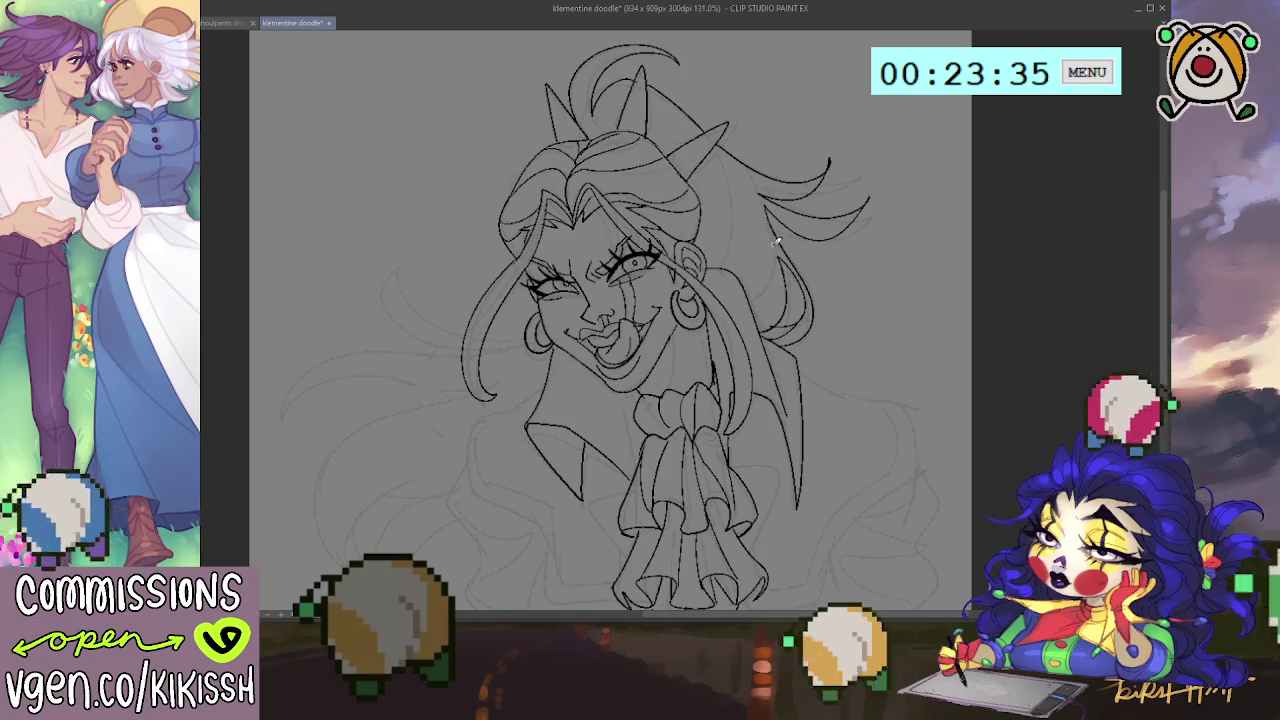
scroll(809, 420, "down", 1)
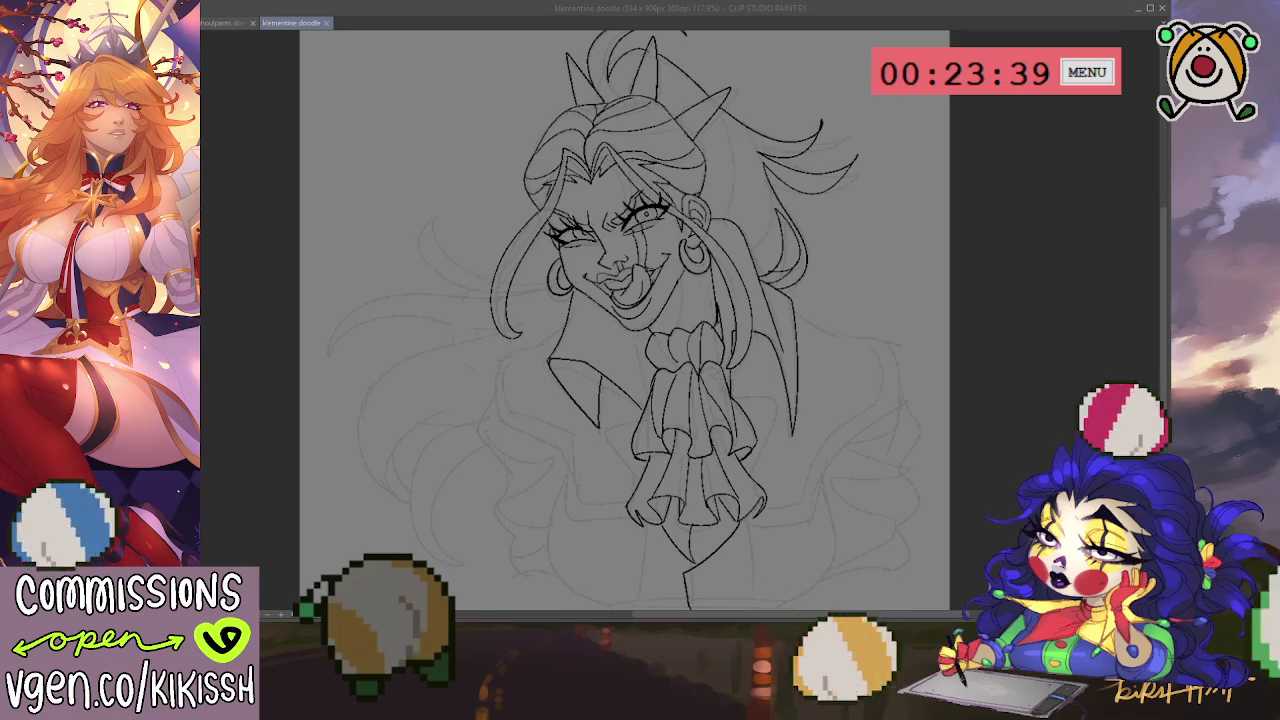
Step: Ink a small line near the earring and the hair strands sweeping out to the left
left_click(1003, 507)
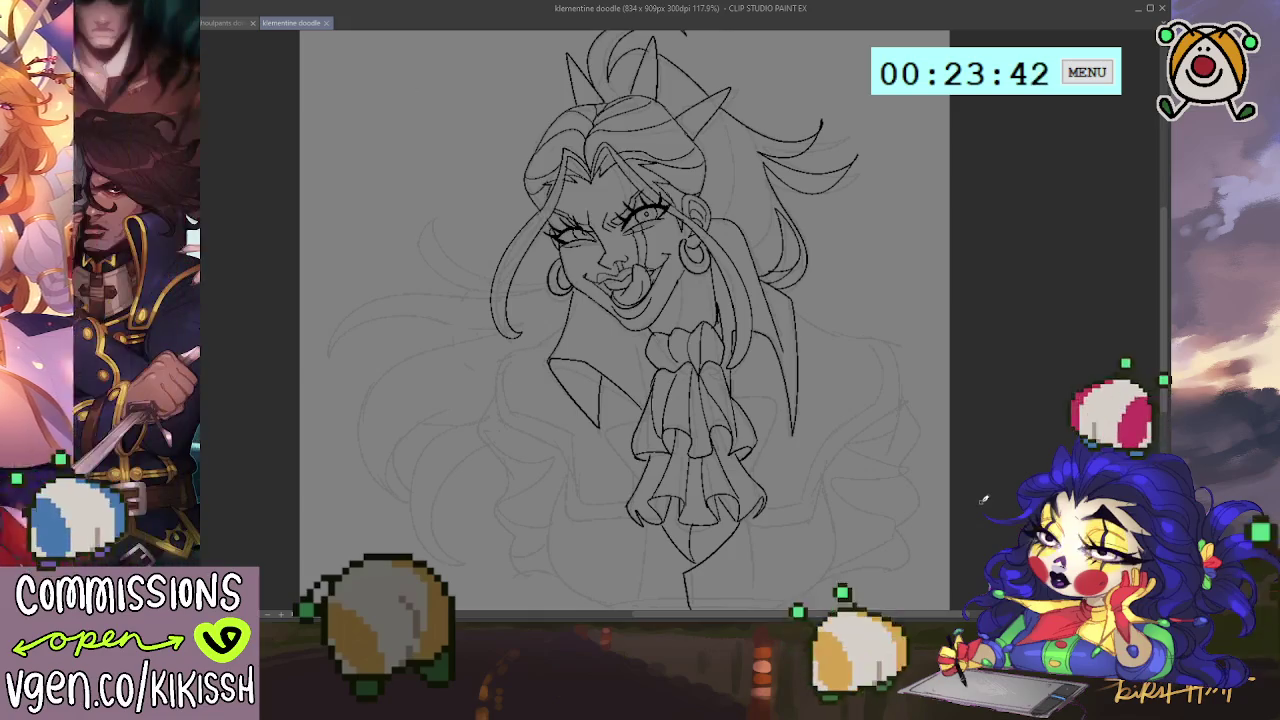
left_click_drag(814, 420, 851, 394)
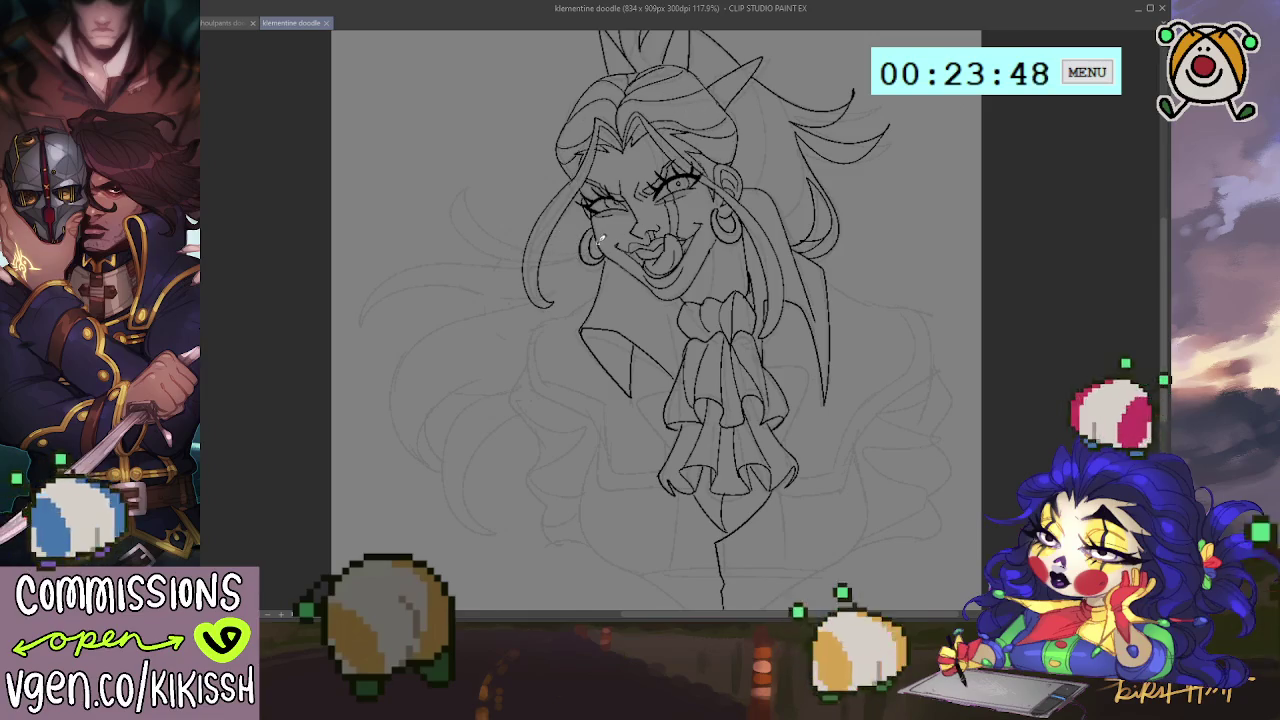
left_click_drag(590, 245, 478, 214)
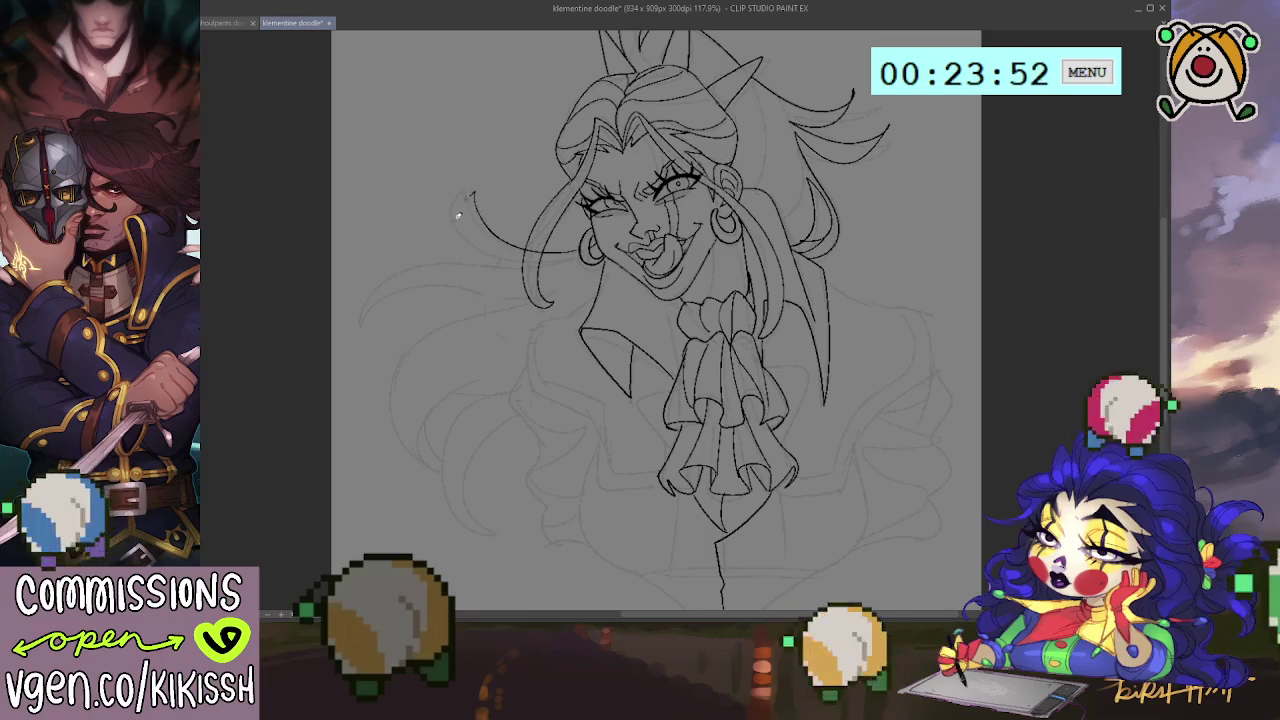
mouse_move(548, 268)
left_mouse_down()
mouse_move(456, 264)
mouse_move(376, 282)
mouse_move(374, 336)
left_mouse_up()
mouse_move(436, 283)
left_mouse_down()
mouse_move(508, 300)
mouse_move(388, 351)
left_mouse_up()
Step: Draw the lower-left hair curl, redoing one bad stroke, with a strand rising from it
mouse_move(393, 347)
left_mouse_down()
mouse_move(378, 410)
mouse_move(442, 479)
mouse_move(440, 466)
left_mouse_up()
key("ctrl+z")
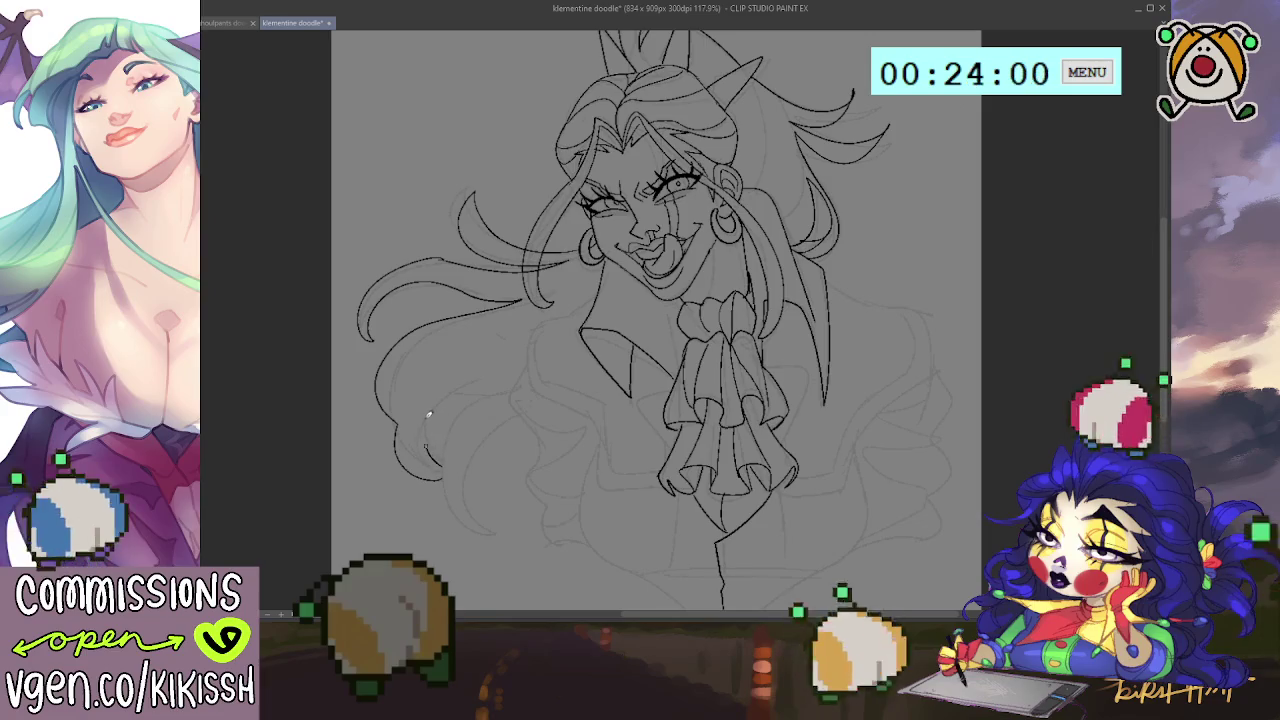
left_click_drag(493, 516, 480, 445)
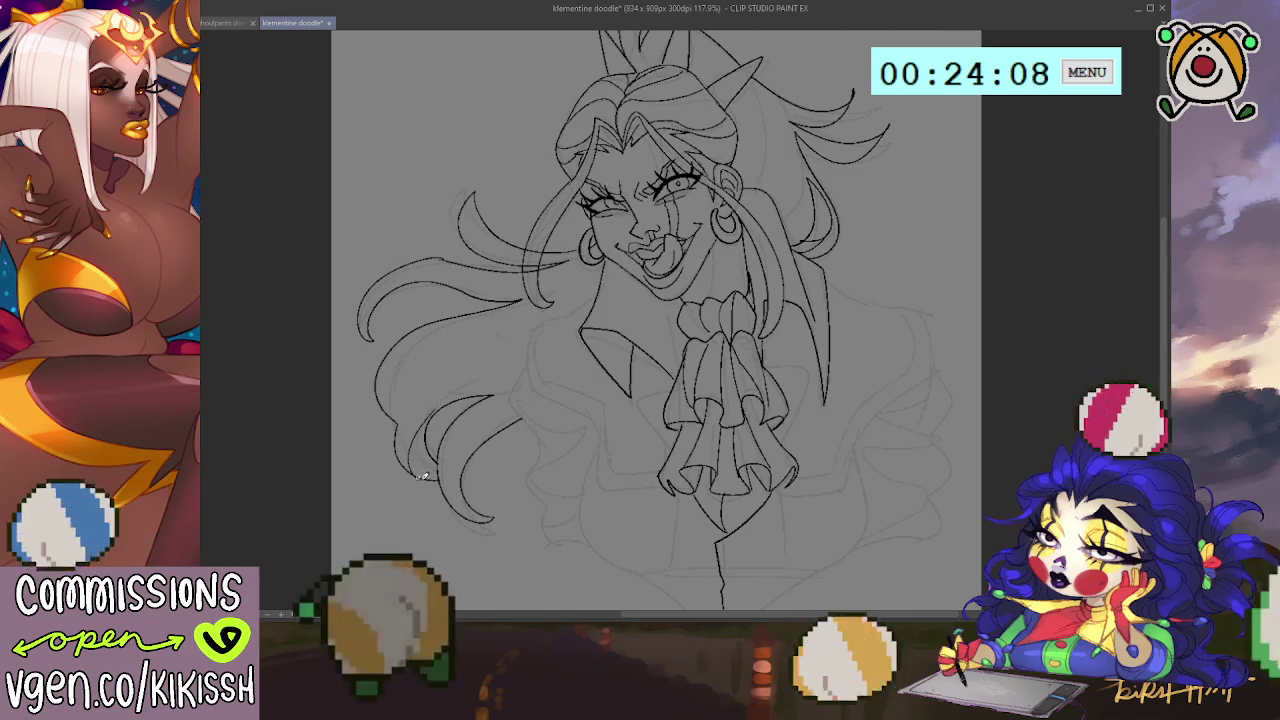
left_click_drag(424, 475, 449, 402)
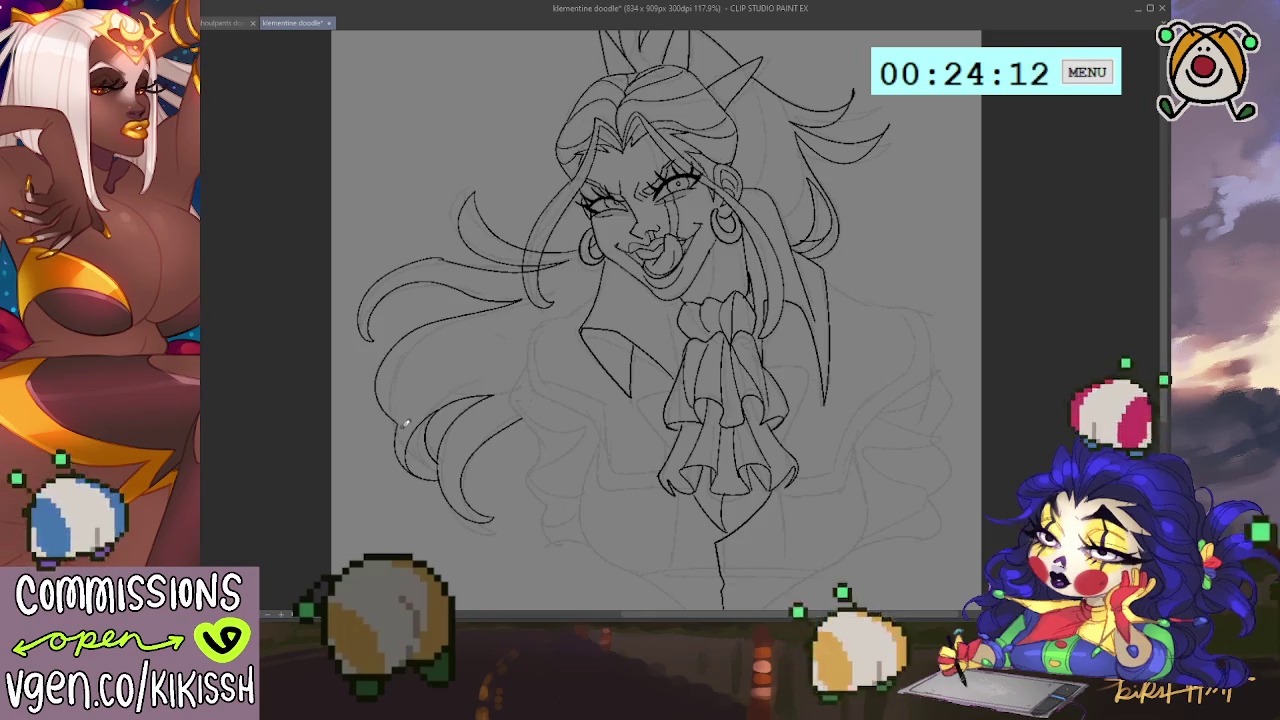
mouse_move(404, 410)
left_mouse_down()
mouse_move(515, 337)
mouse_move(483, 368)
left_mouse_up()
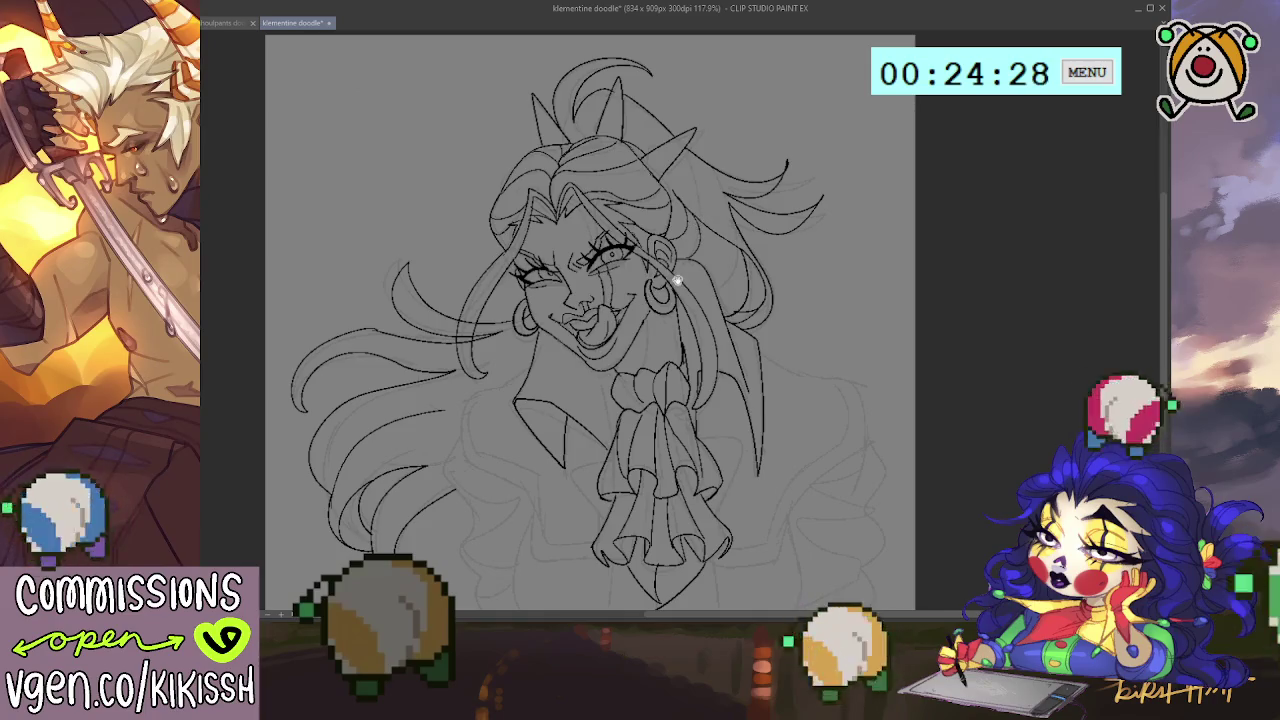
Step: Ink the lapel line beside the hair, redoing it once, plus a short line near the jabot
scroll(702, 219, "down", 2)
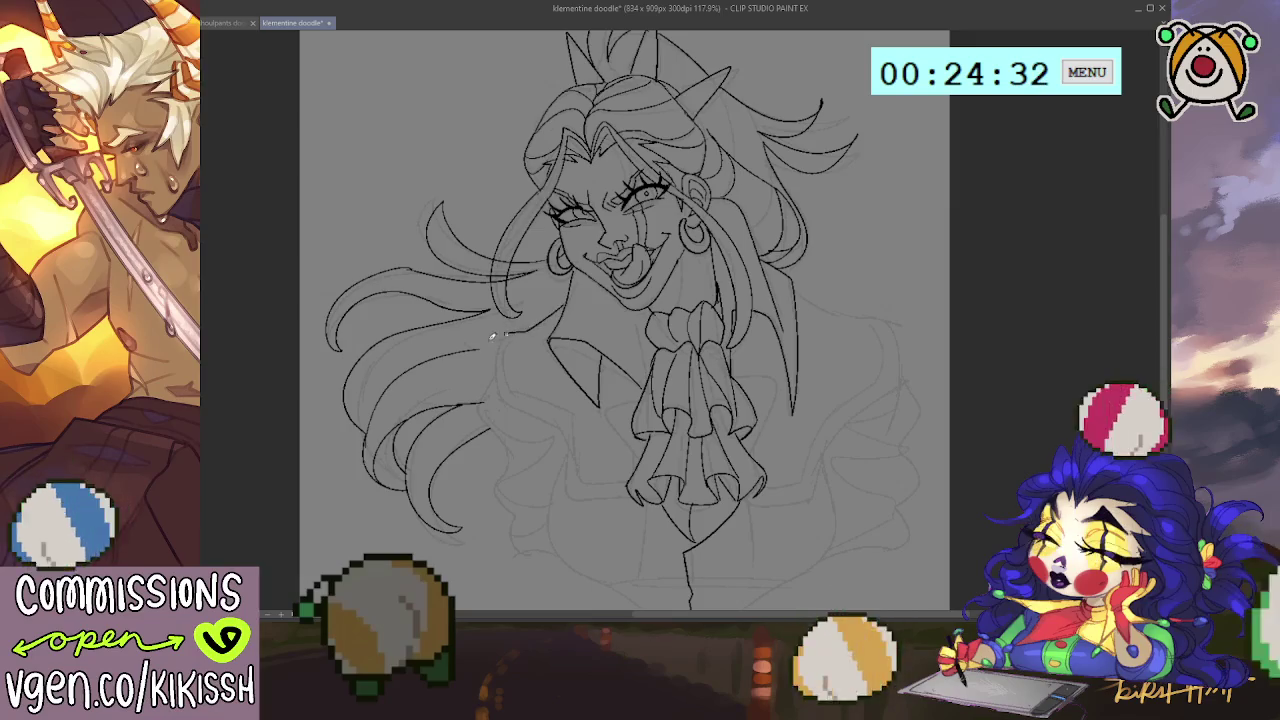
left_click_drag(481, 366, 489, 397)
key("ctrl+z")
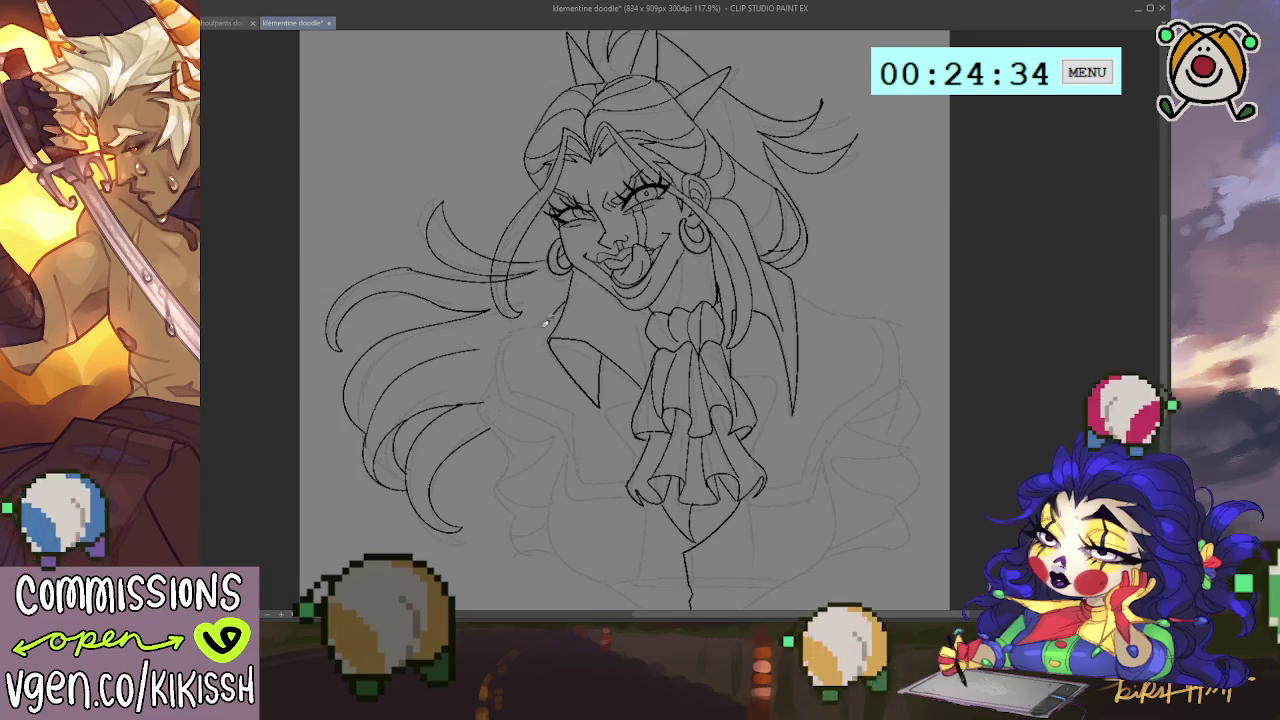
left_click_drag(490, 342, 464, 396)
left_click_drag(538, 419, 565, 425)
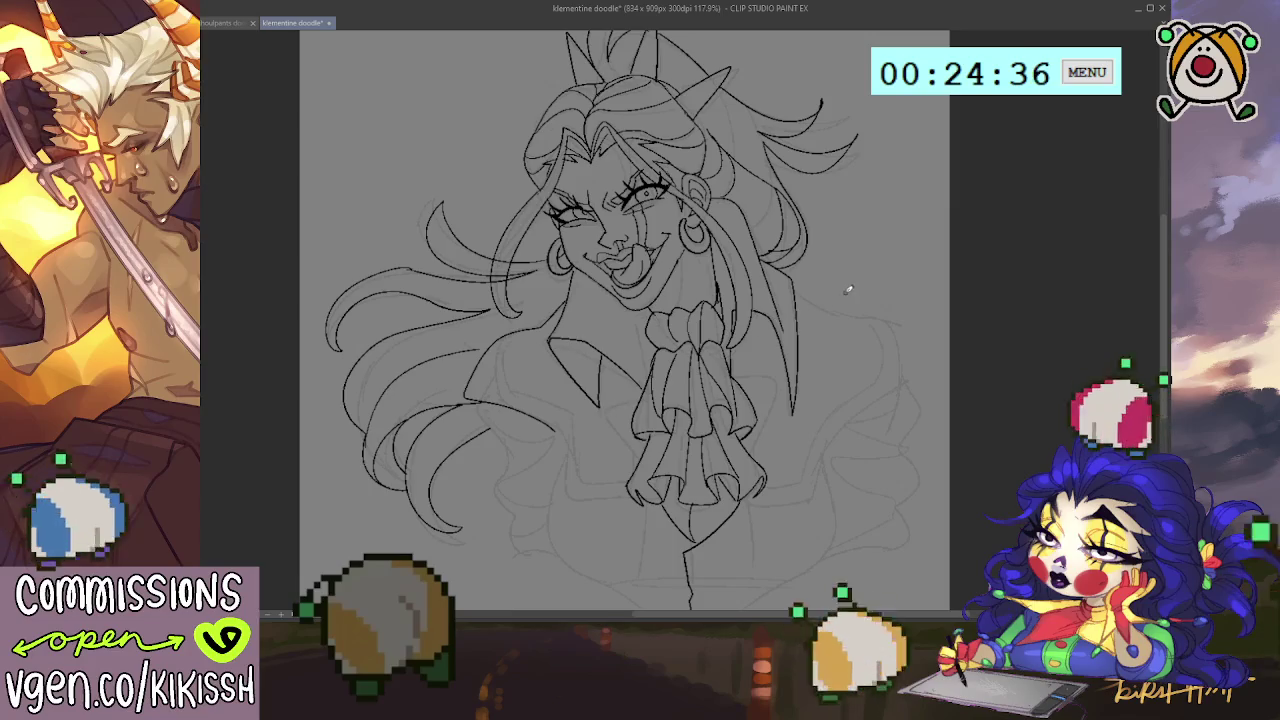
Step: Ink the right shoulder outline curving down and inward, and the jacket's lower edge under the jabot
mouse_move(800, 310)
left_mouse_down()
mouse_move(910, 345)
mouse_move(922, 372)
mouse_move(840, 422)
left_mouse_up()
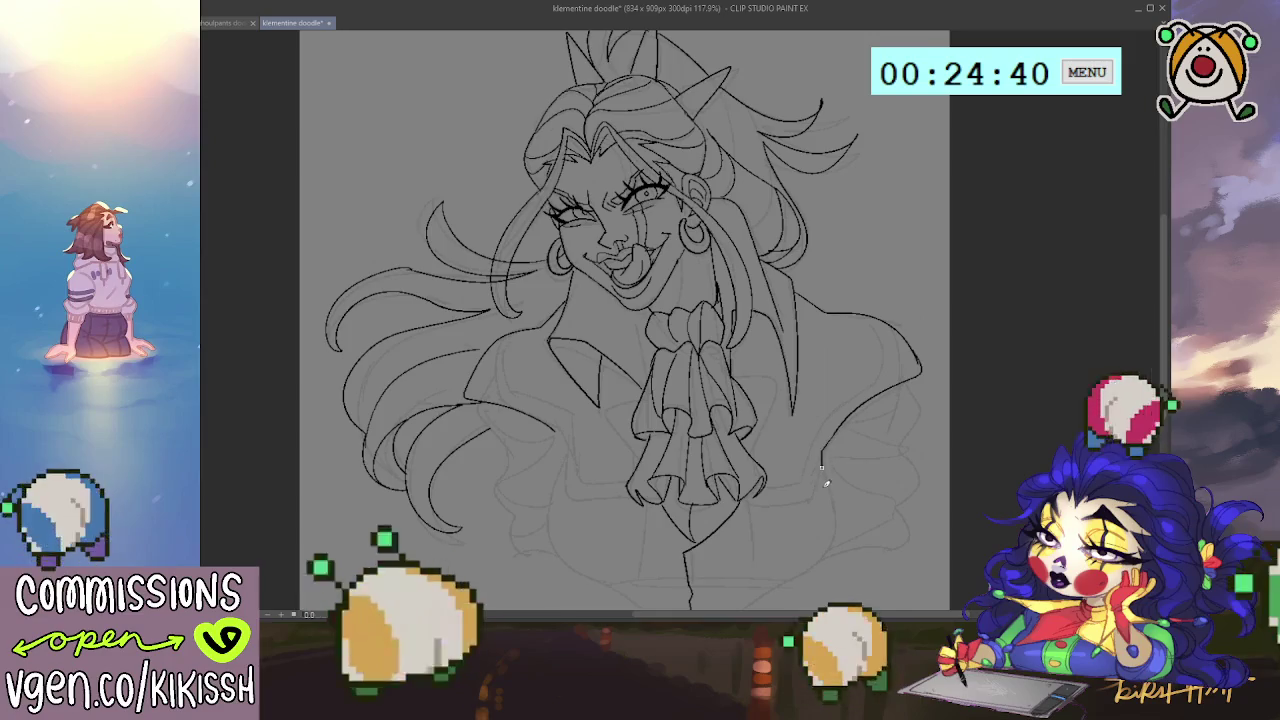
left_click_drag(826, 478, 768, 503)
left_click_drag(766, 426, 802, 384)
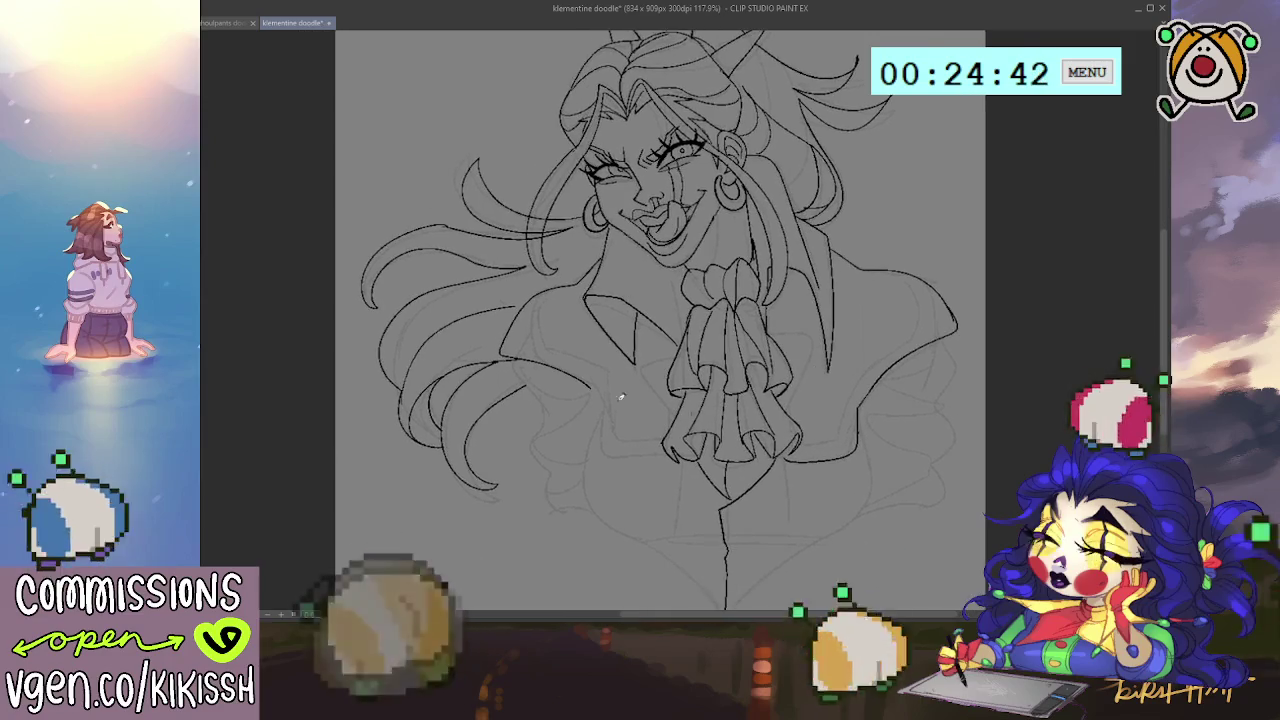
mouse_move(596, 449)
left_mouse_down()
mouse_move(655, 456)
mouse_move(735, 355)
left_mouse_up()
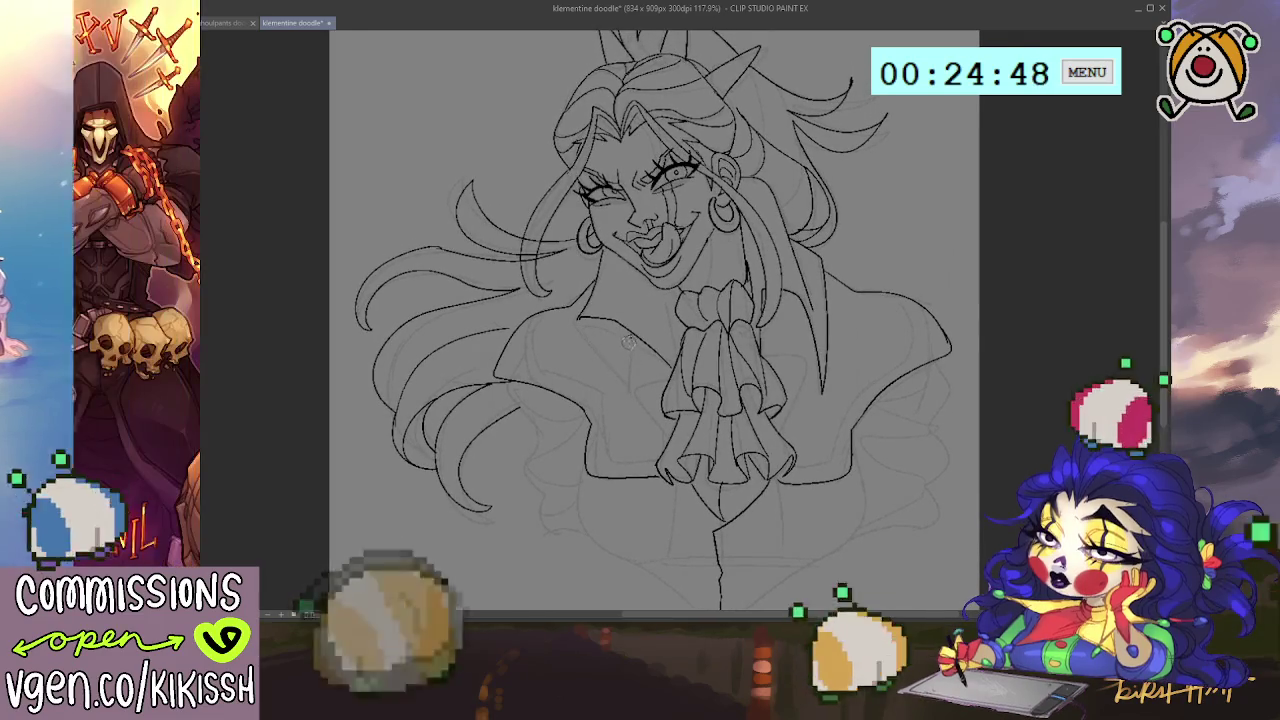
Step: Draw the V-shaped collar line
left_click_drag(580, 320, 632, 333)
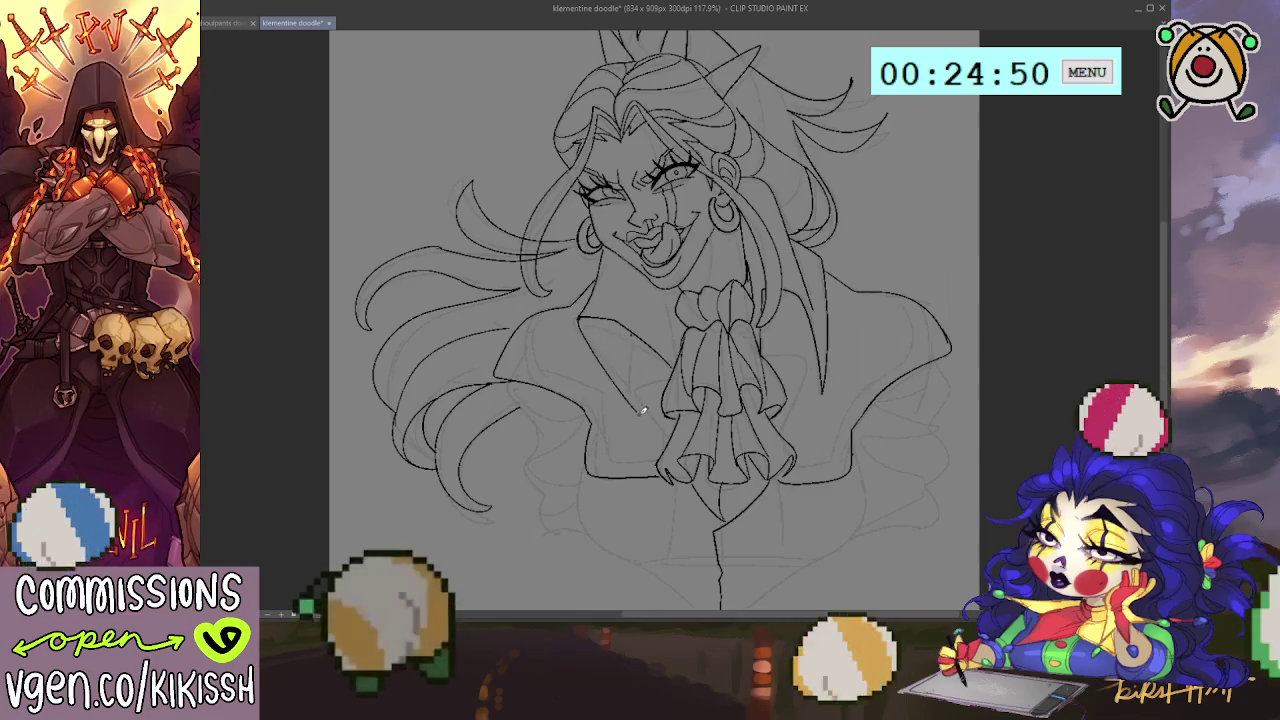
left_click_drag(863, 332, 838, 407)
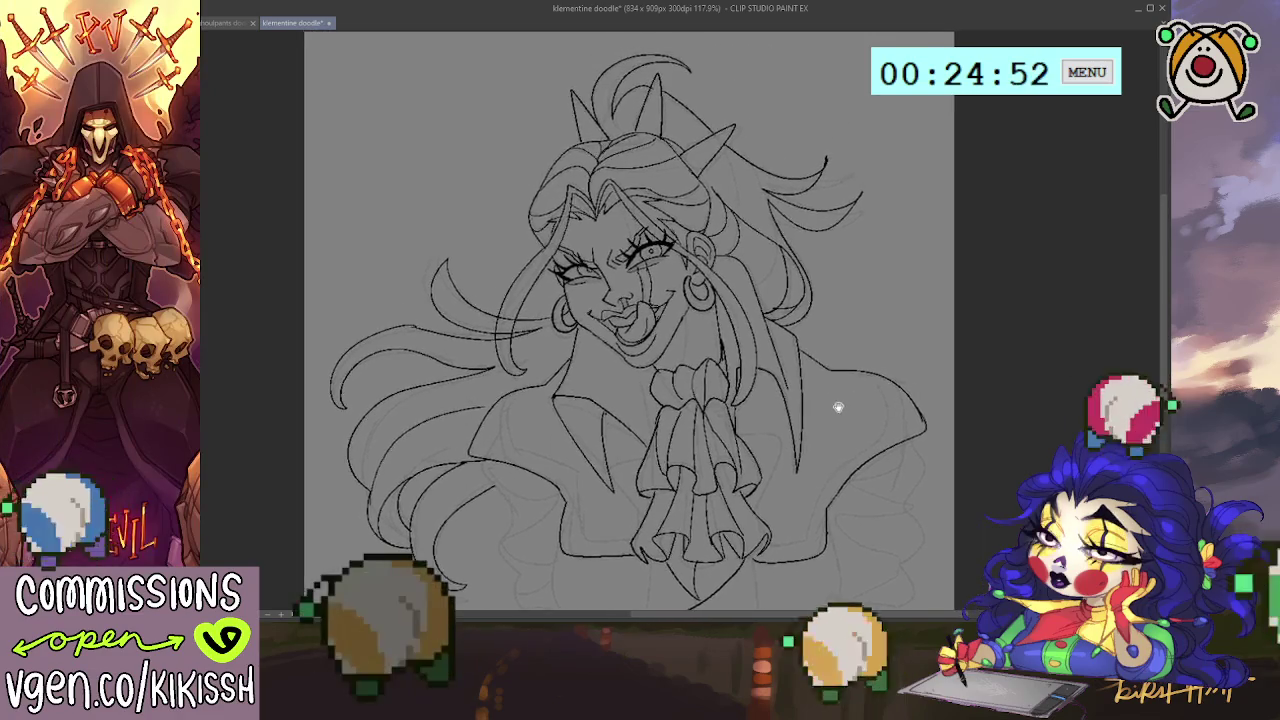
left_click_drag(947, 418, 974, 306)
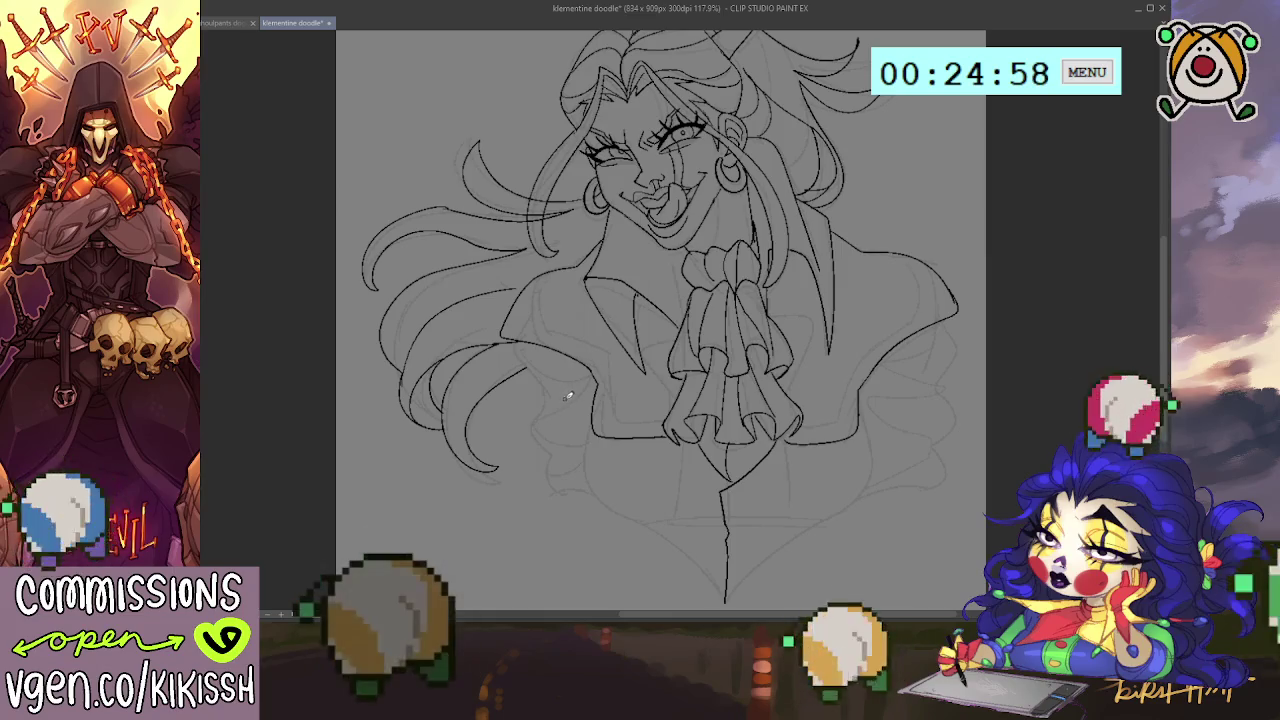
Step: Ink the forearm below the hair curling into a clenched hand with a finger line
left_click_drag(500, 510, 614, 460)
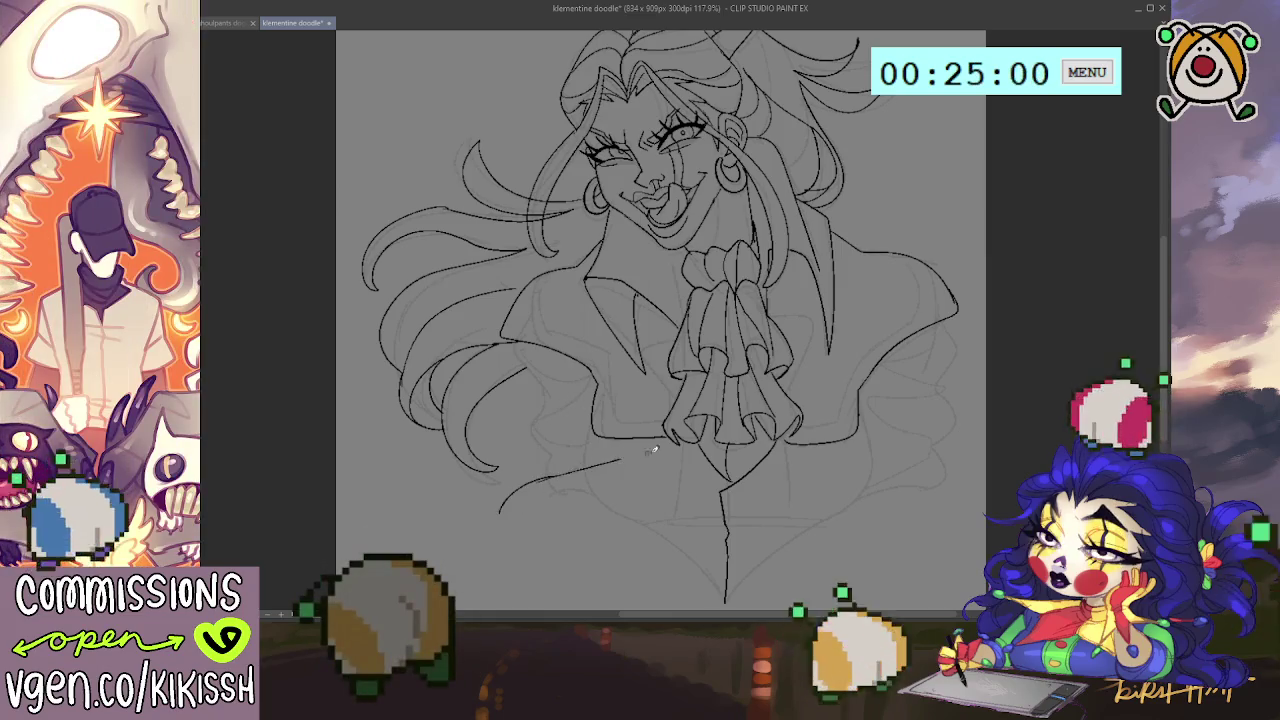
key("ctrl+z")
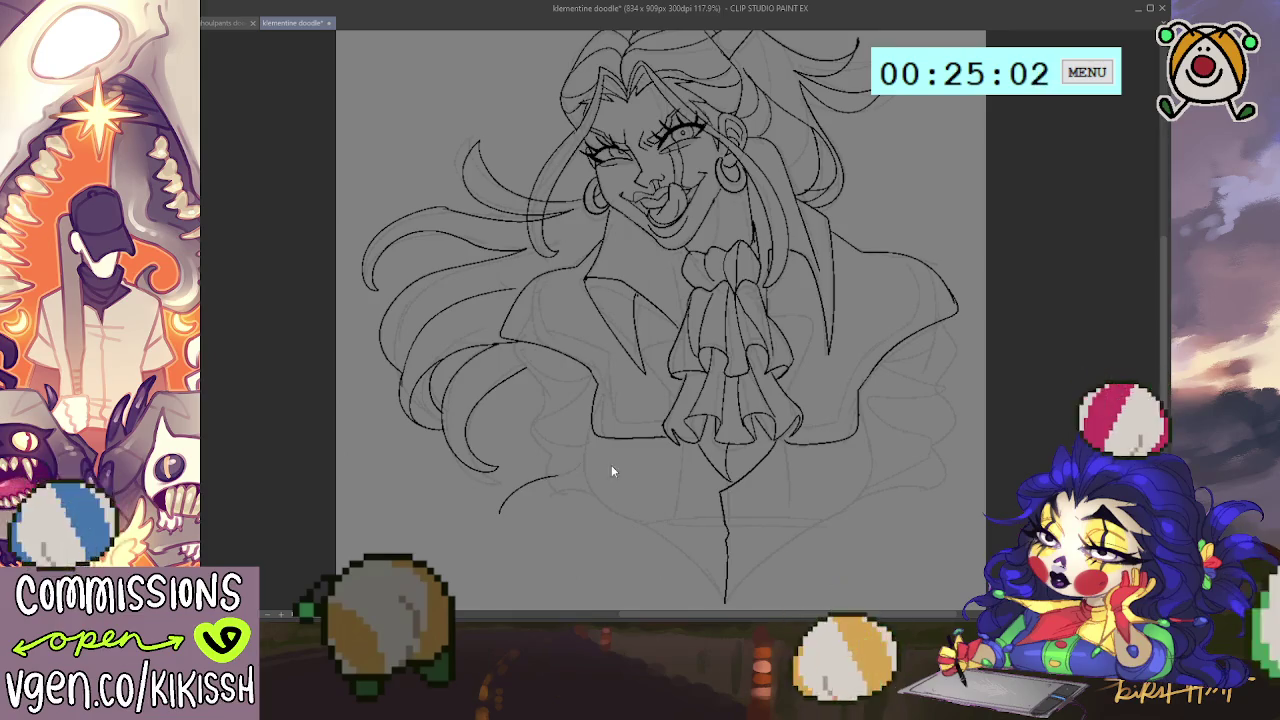
key("ctrl+z")
left_click_drag(522, 478, 674, 465)
left_click_drag(699, 526, 690, 538)
left_click_drag(667, 480, 700, 528)
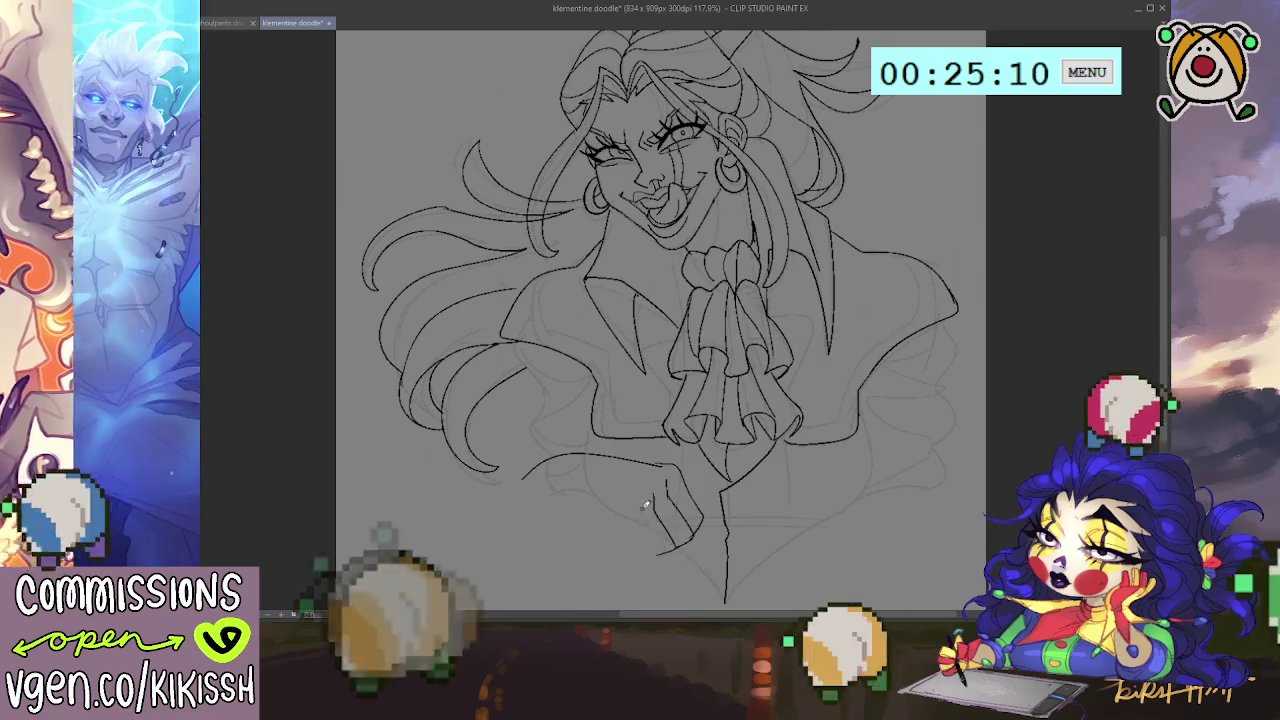
mouse_move(642, 506)
left_mouse_down()
mouse_move(656, 550)
mouse_move(612, 566)
left_mouse_up()
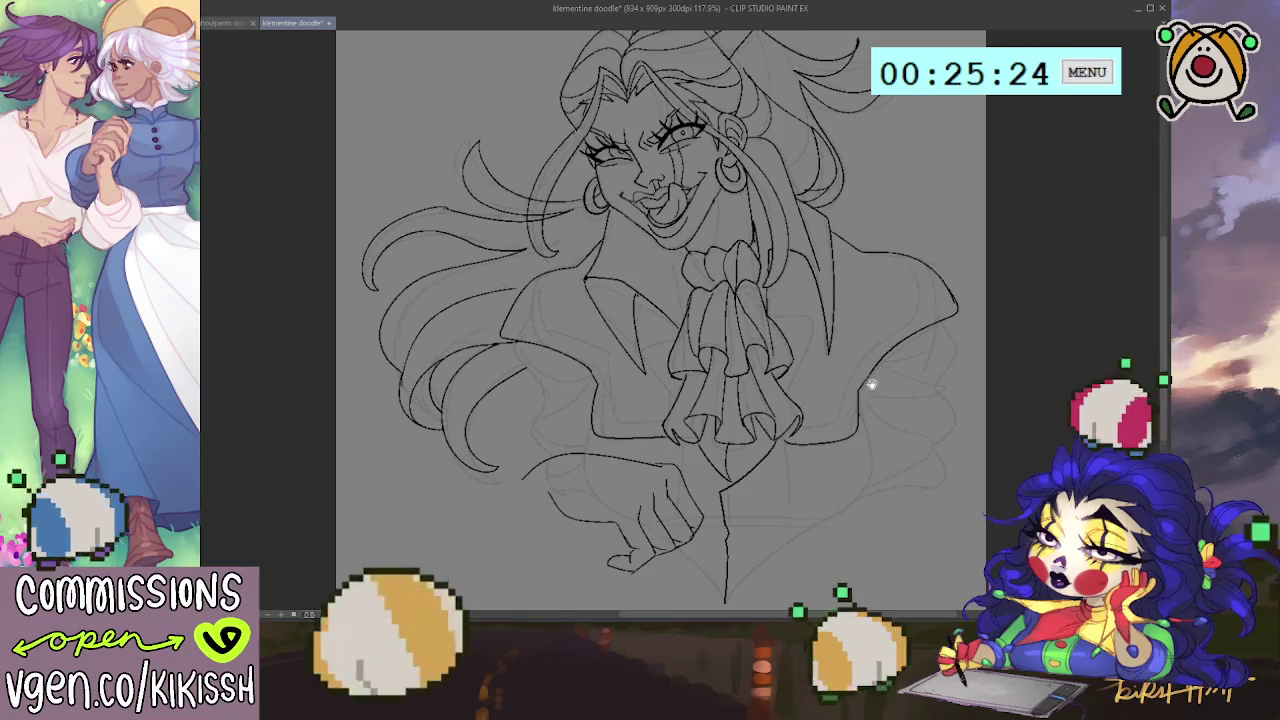
scroll(870, 420, "down", 1)
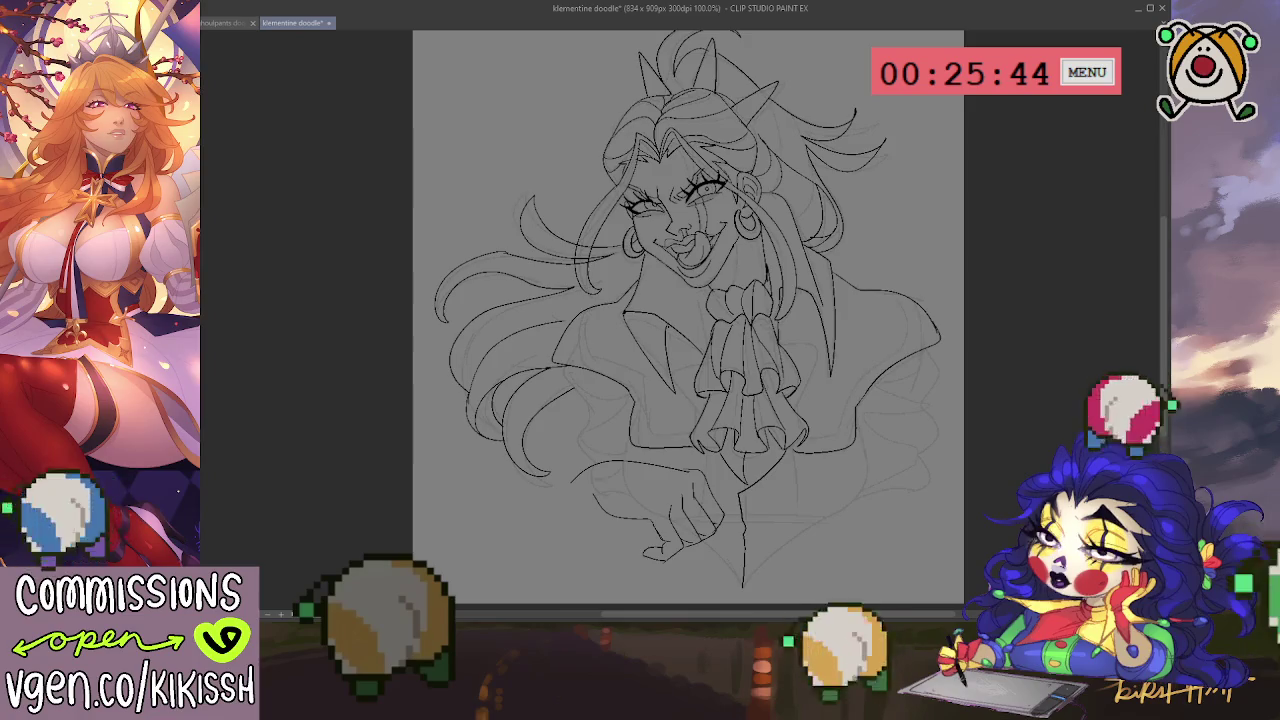
scroll(786, 480, "down", 2)
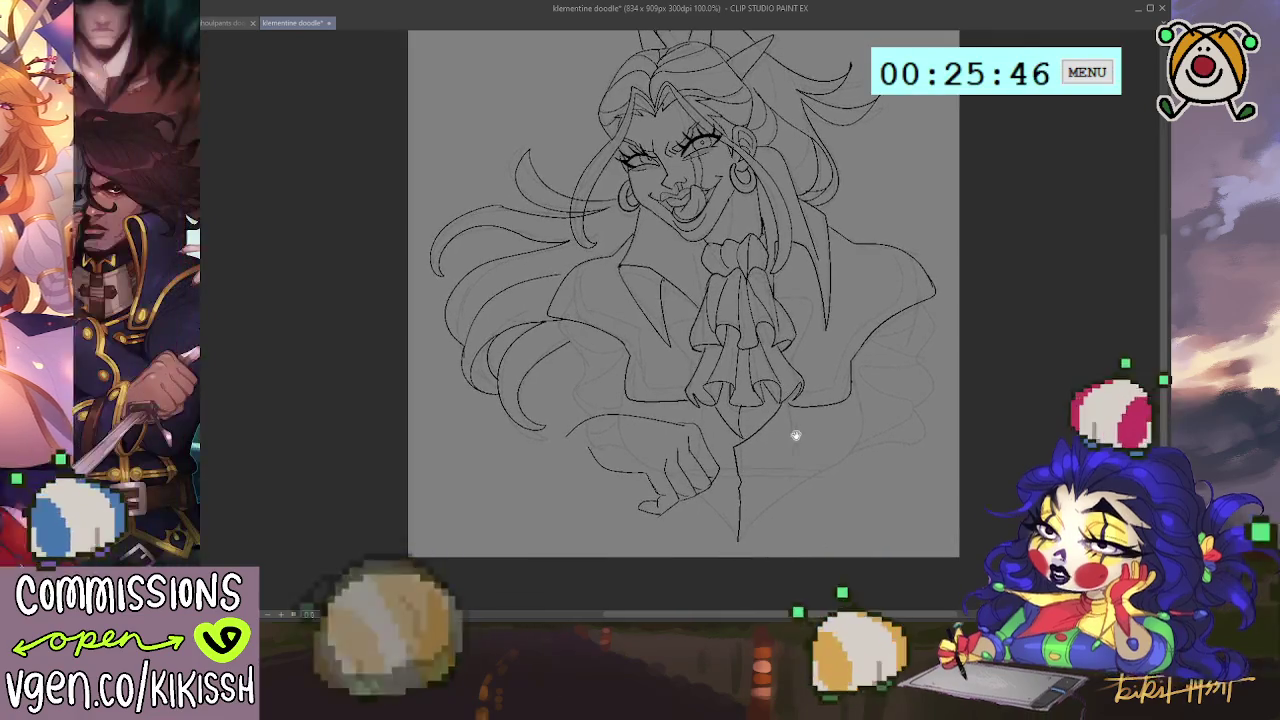
scroll(799, 431, "up", 1)
scroll(792, 424, "down", 1)
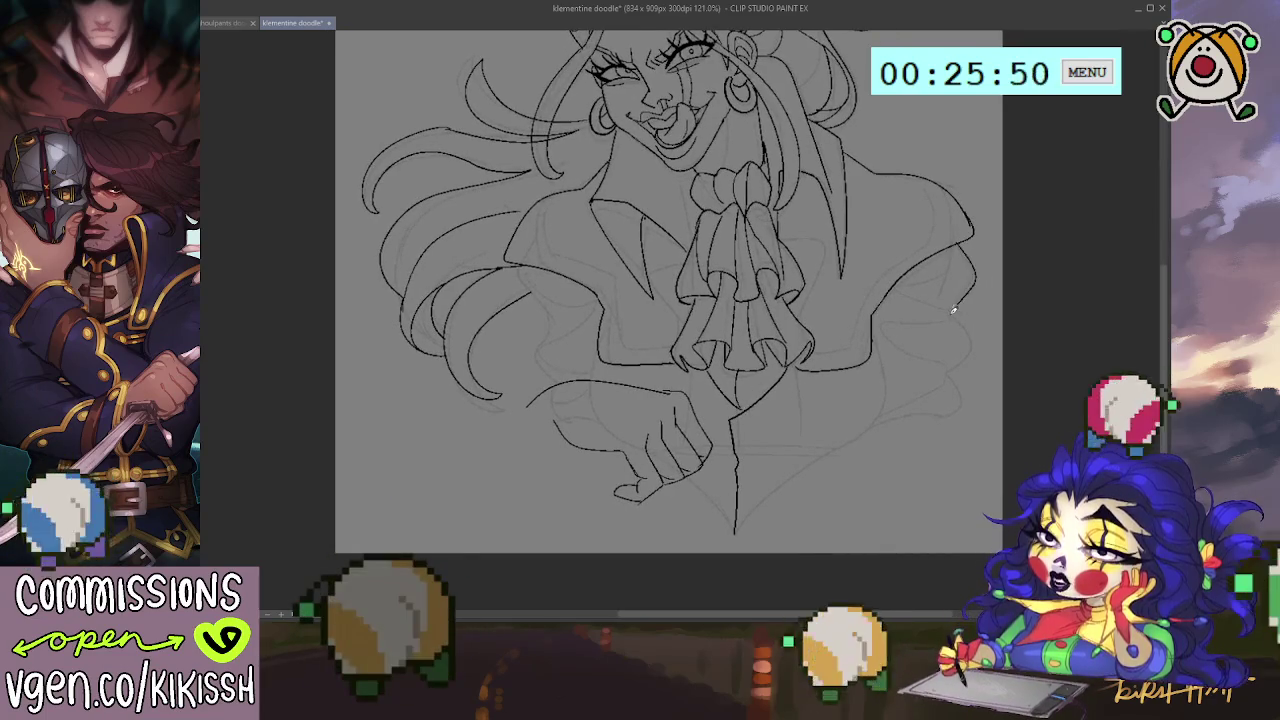
Step: Ink the right sleeve and arm contour lines, redoing two strokes
left_click_drag(968, 245, 951, 416)
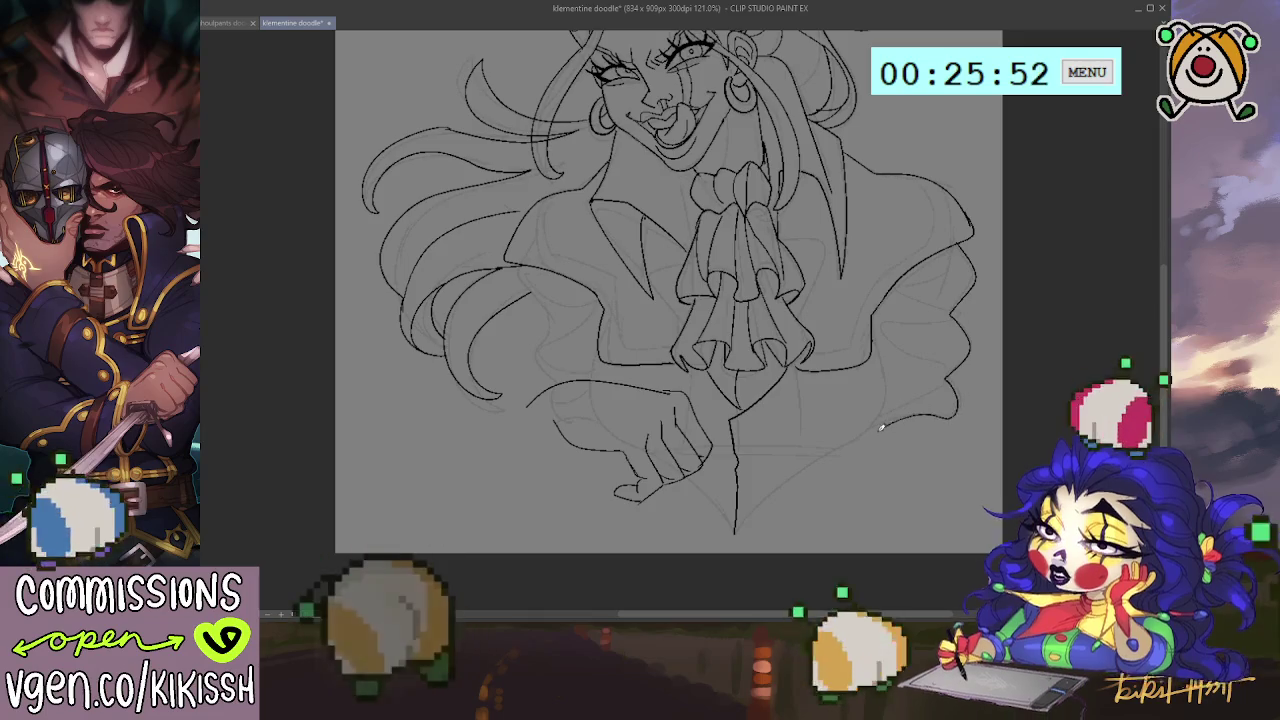
key("ctrl+z")
mouse_move(874, 424)
left_mouse_down()
mouse_move(938, 410)
mouse_move(970, 262)
left_mouse_up()
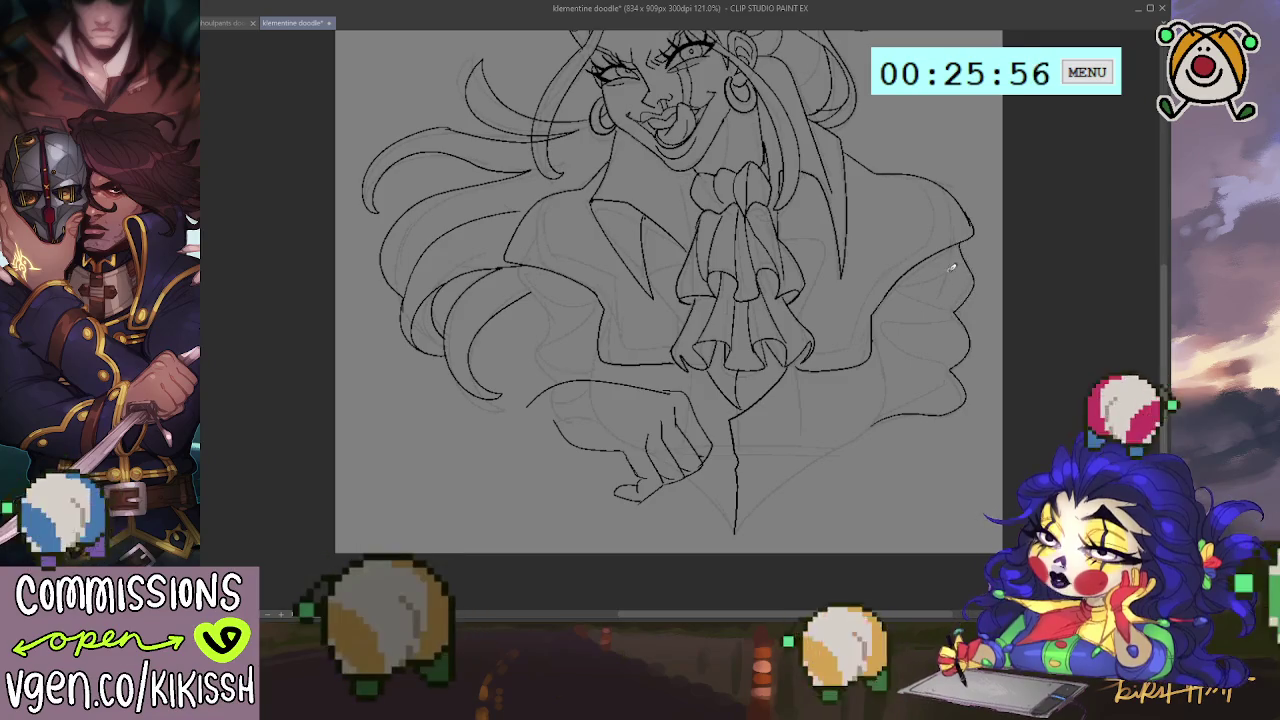
left_click_drag(874, 320, 891, 409)
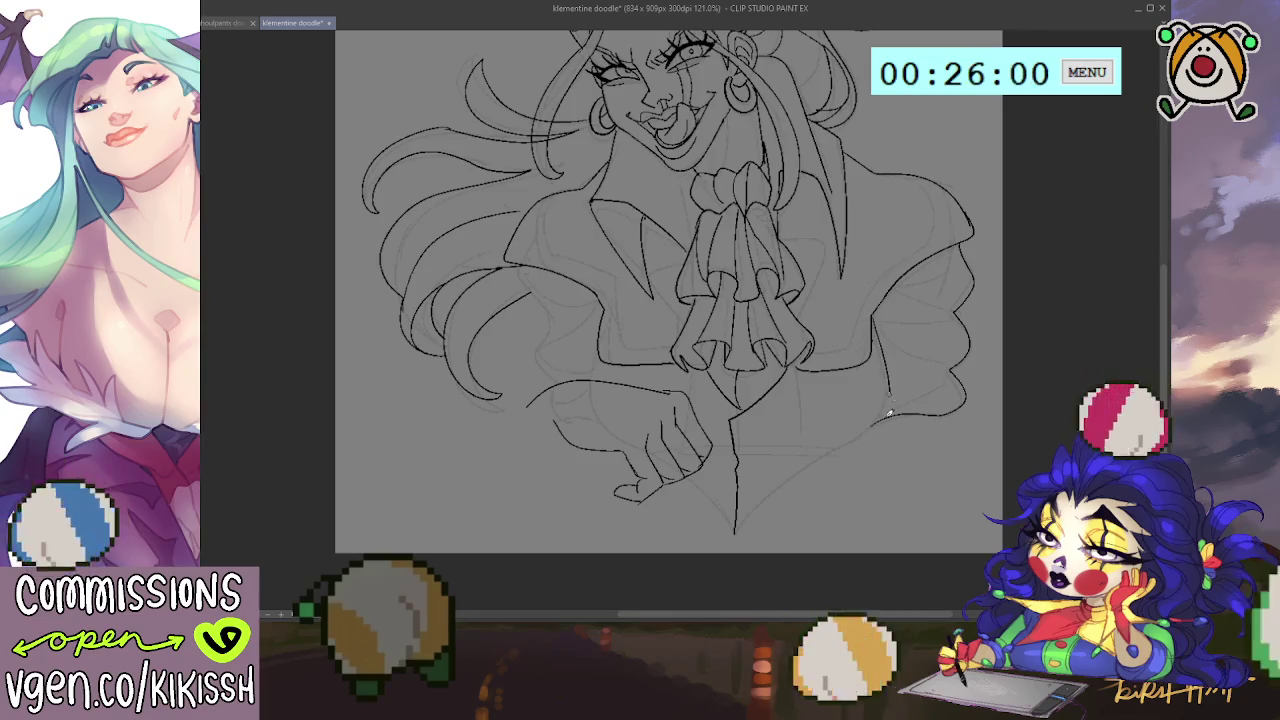
key("ctrl+z")
left_click_drag(875, 317, 856, 433)
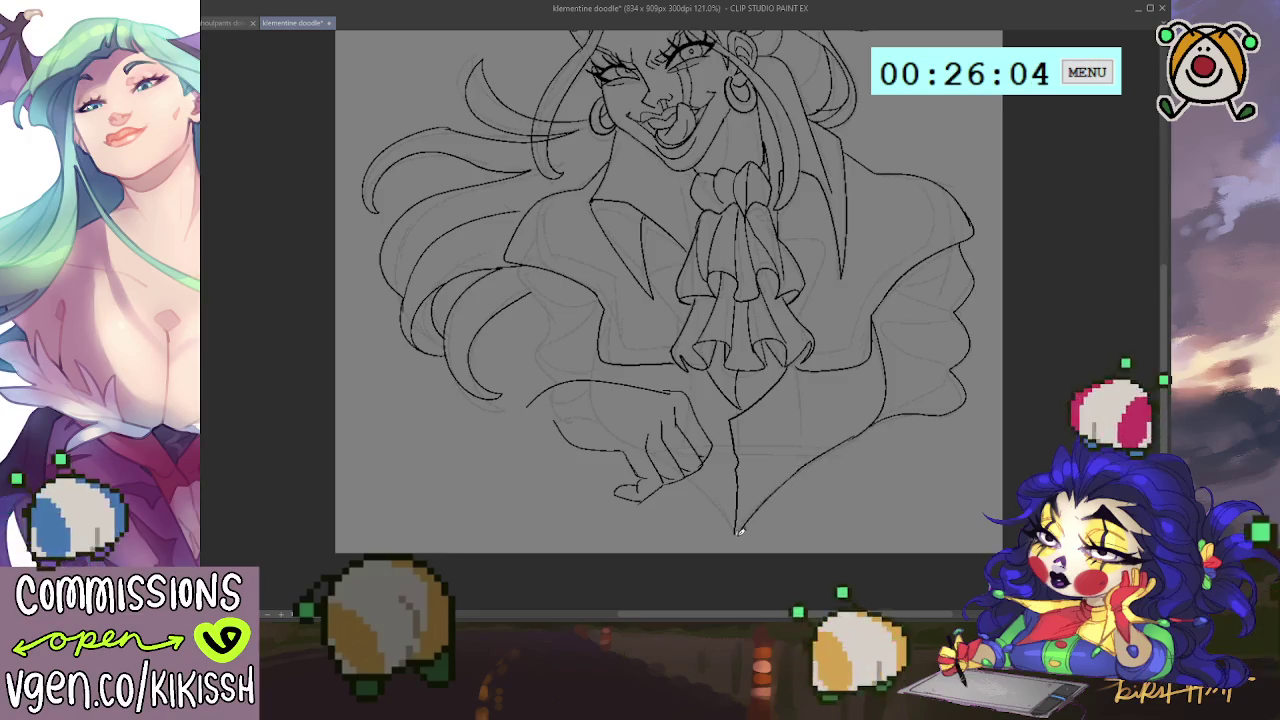
Step: Add a near-vertical line on the jacket below the arm
left_click_drag(784, 443, 794, 457)
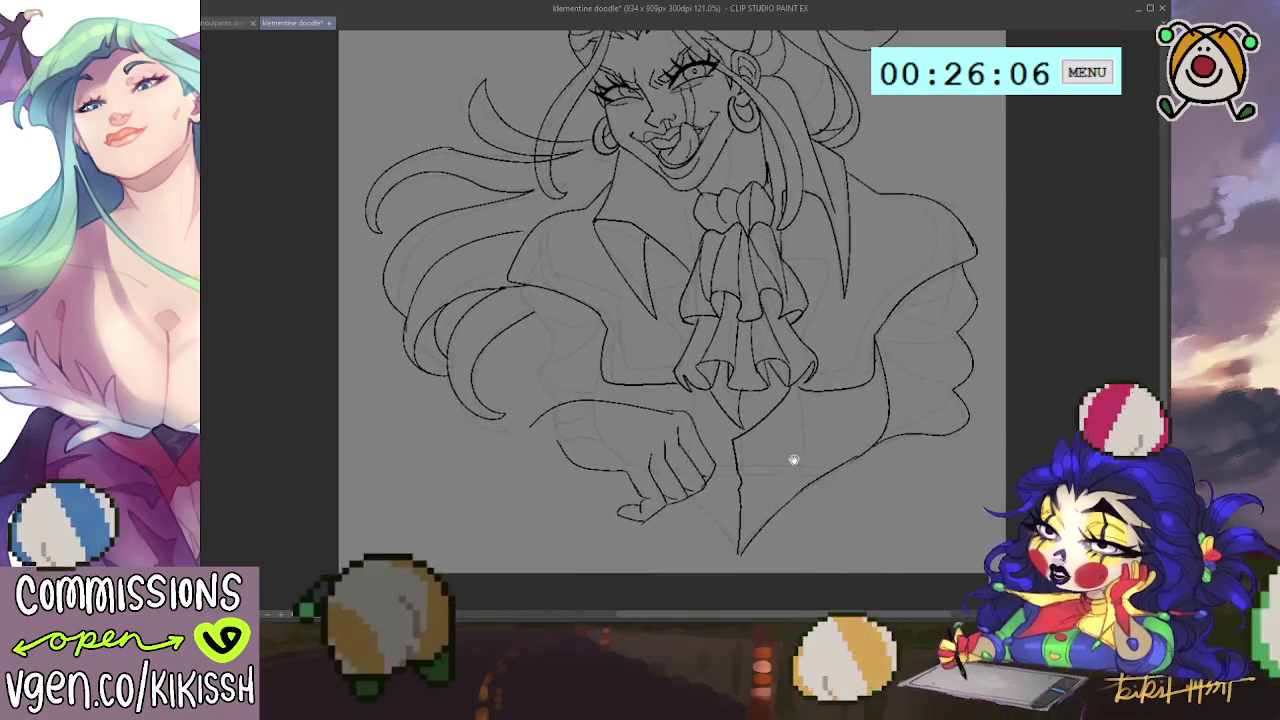
left_click_drag(804, 394, 797, 490)
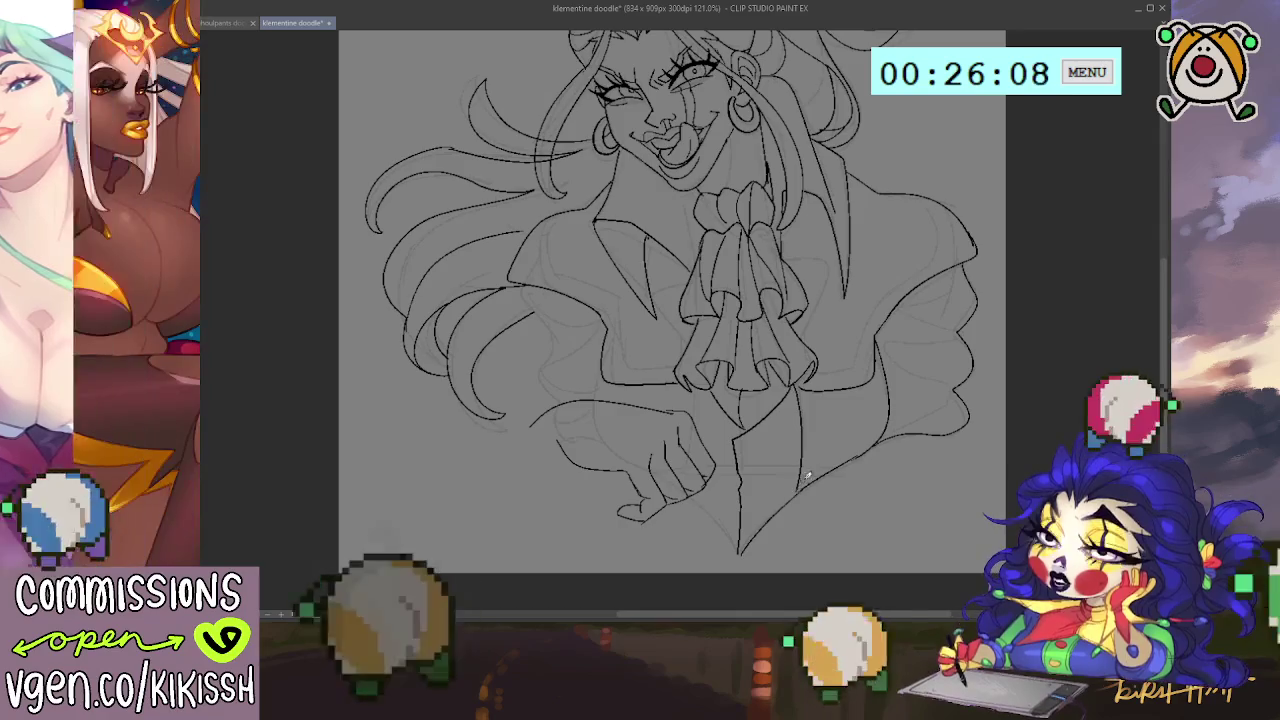
left_click_drag(809, 400, 803, 437)
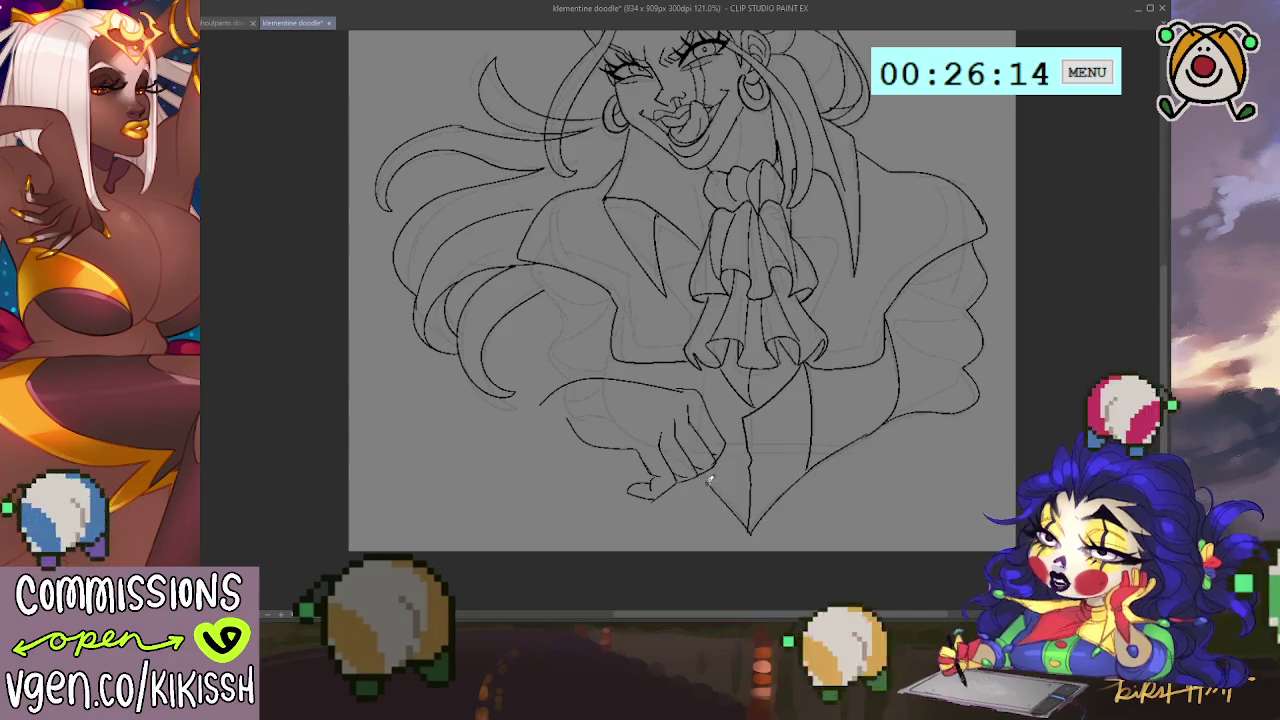
scroll(707, 474, "up", 5)
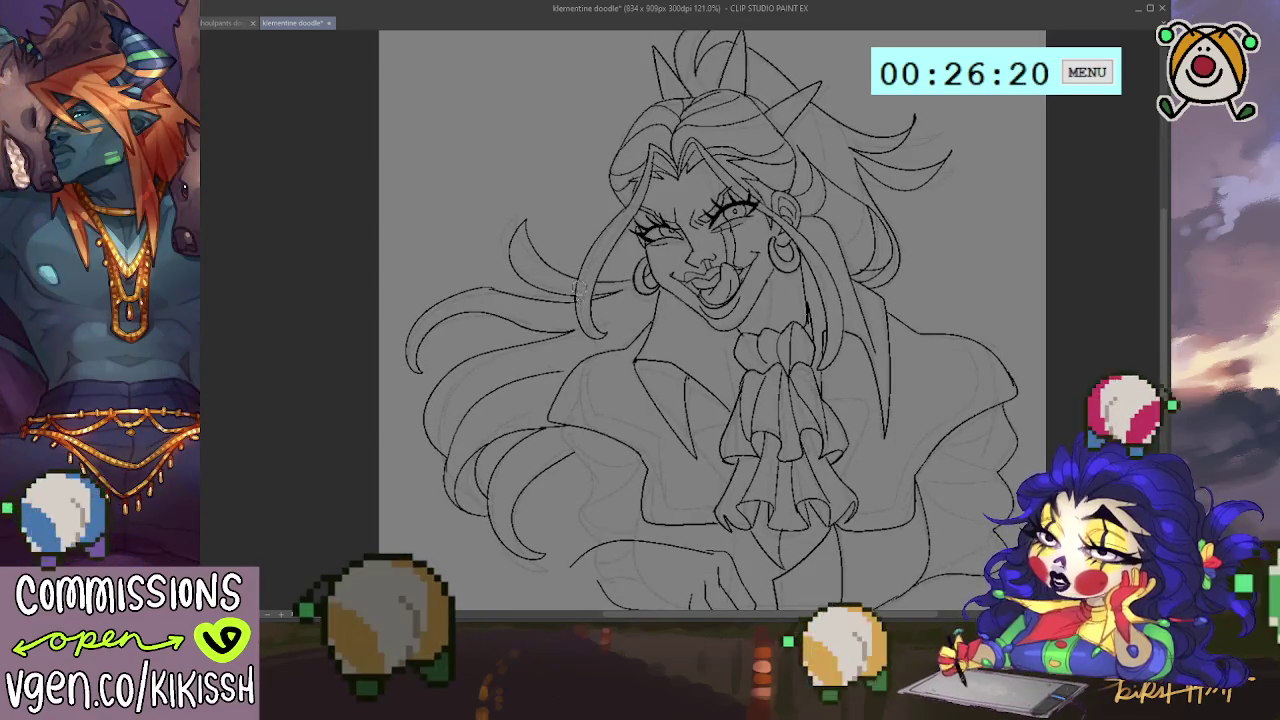
Step: Bucket-fill the open mouth interior with solid black
scroll(654, 287, "up", 1)
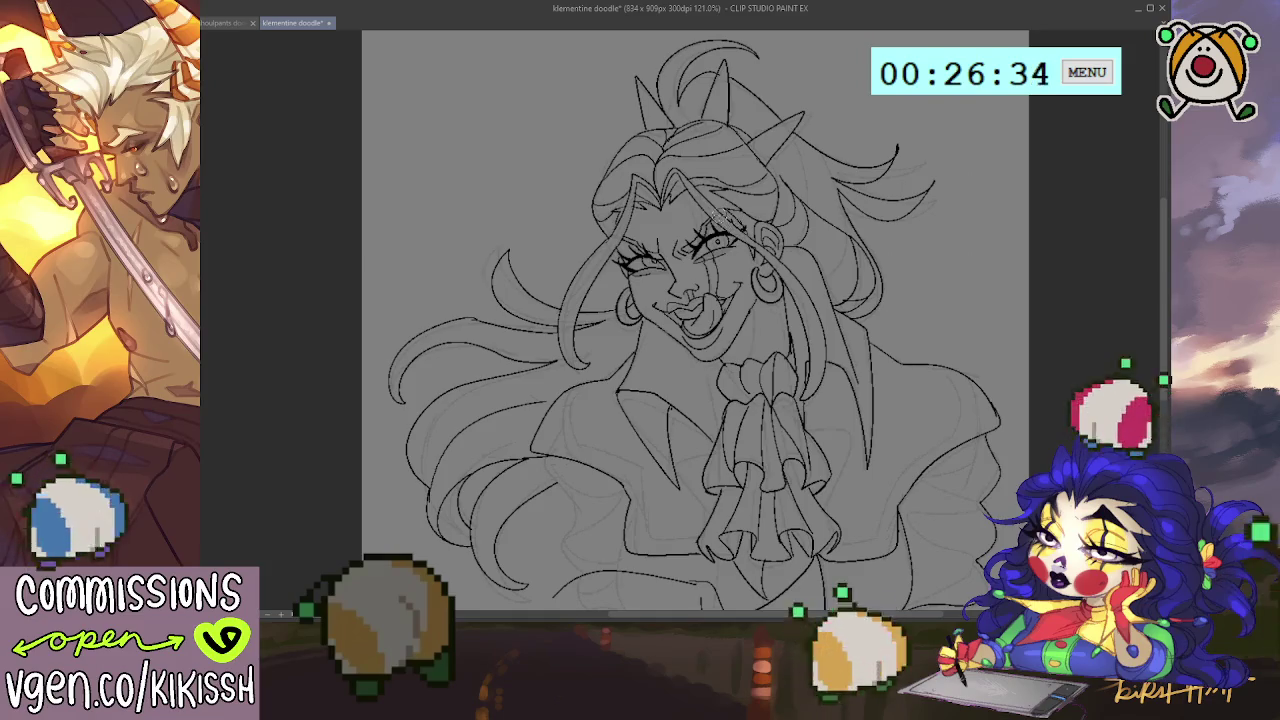
scroll(794, 204, "down", 1)
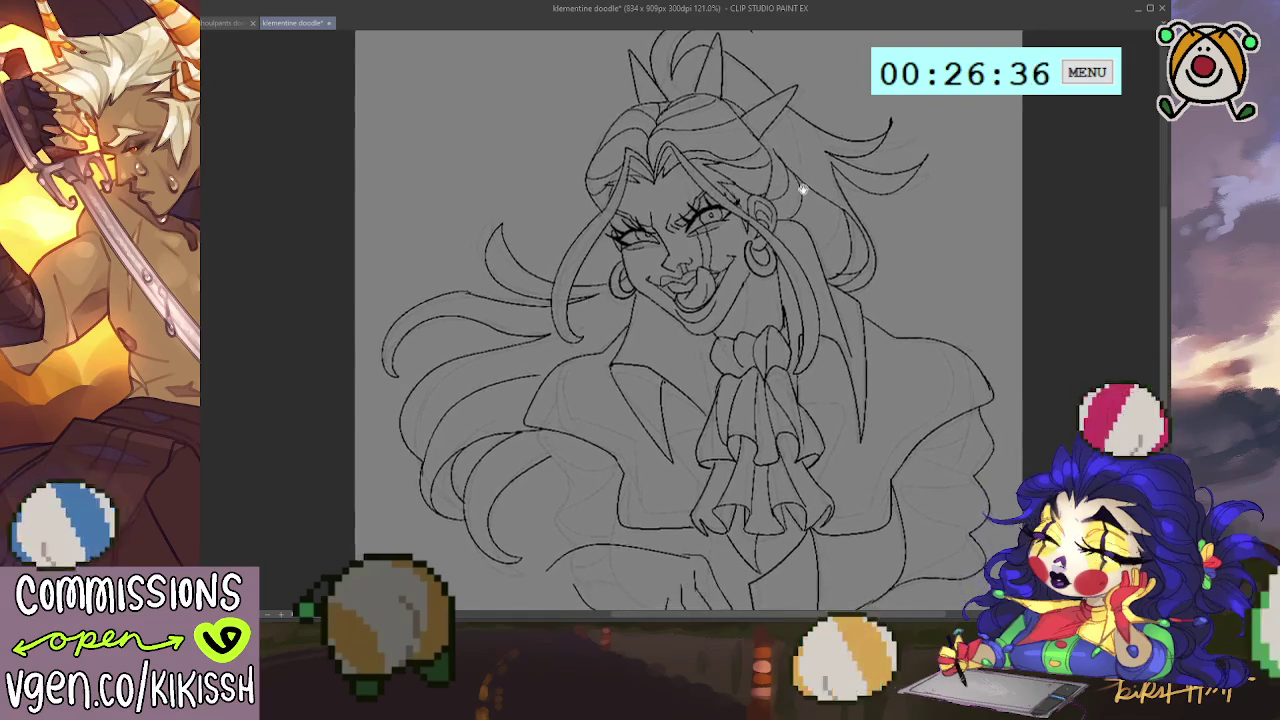
scroll(800, 191, "down", 1)
scroll(806, 206, "down", 1)
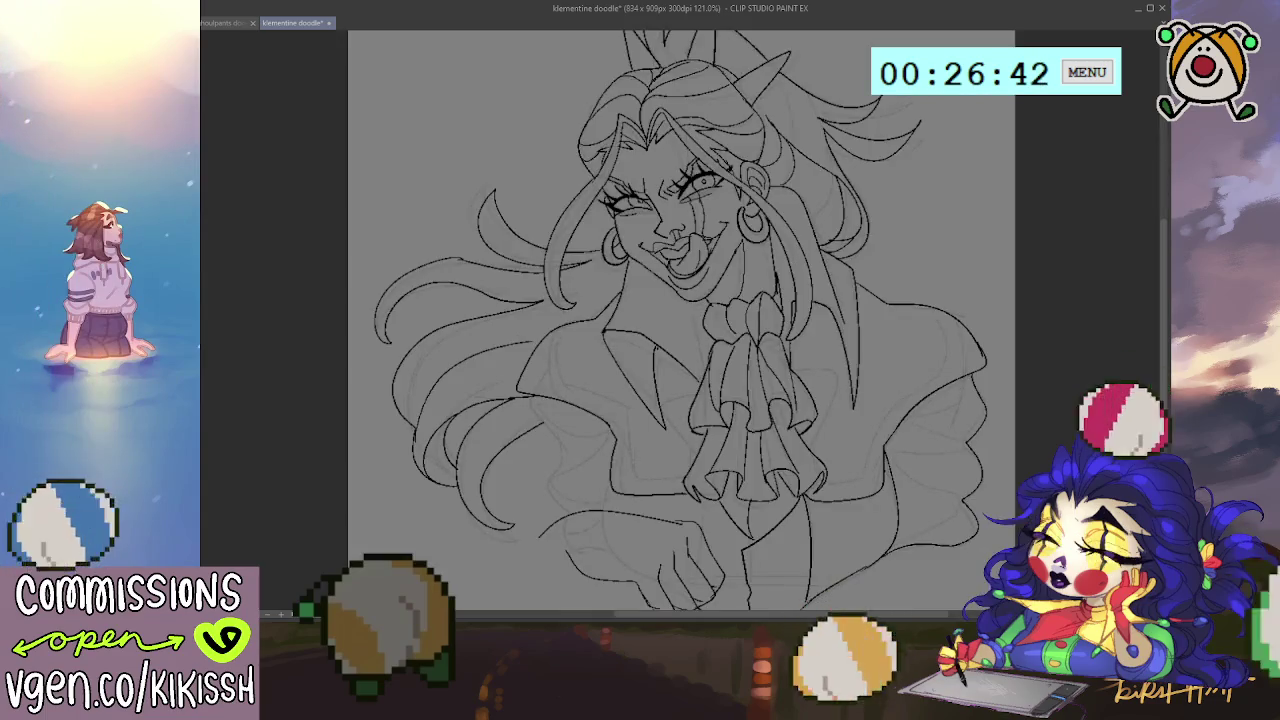
left_click(752, 275)
scroll(800, 250, "down", 2)
scroll(852, 233, "down", 1)
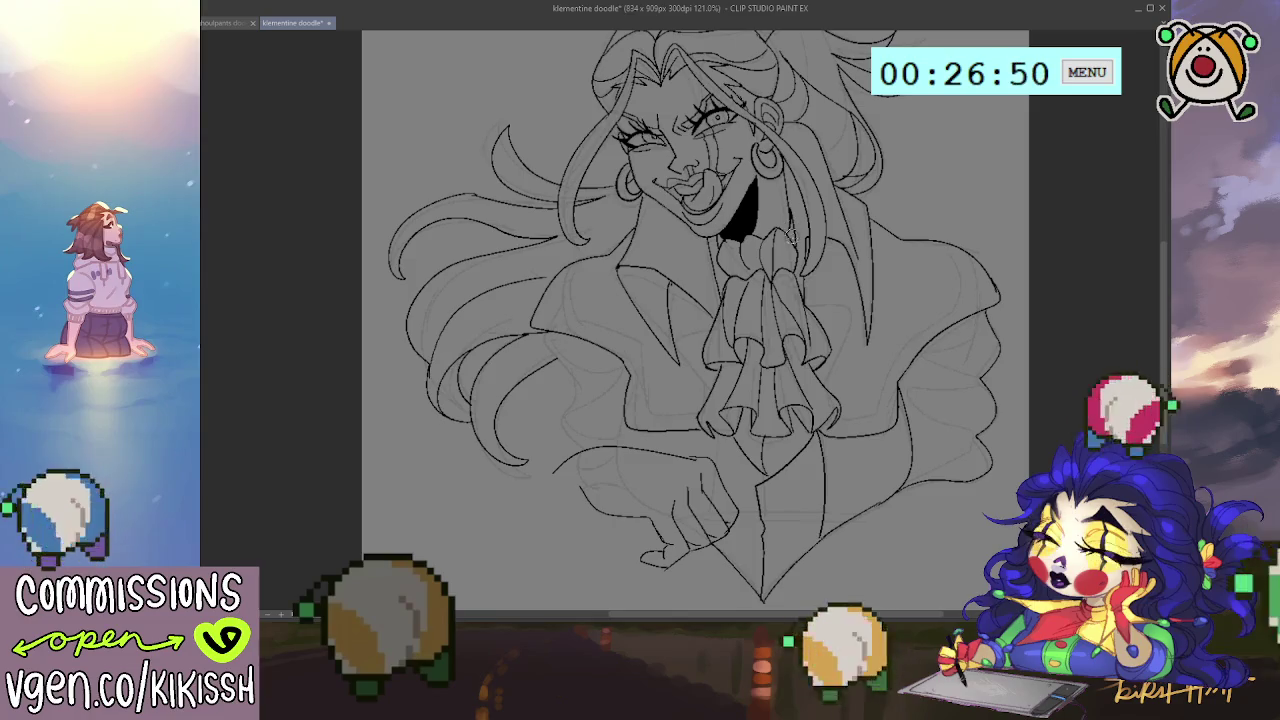
Step: Paint the lower-left edge of the black mouth fill so it tapers beside the jabot
left_click_drag(823, 252, 811, 286)
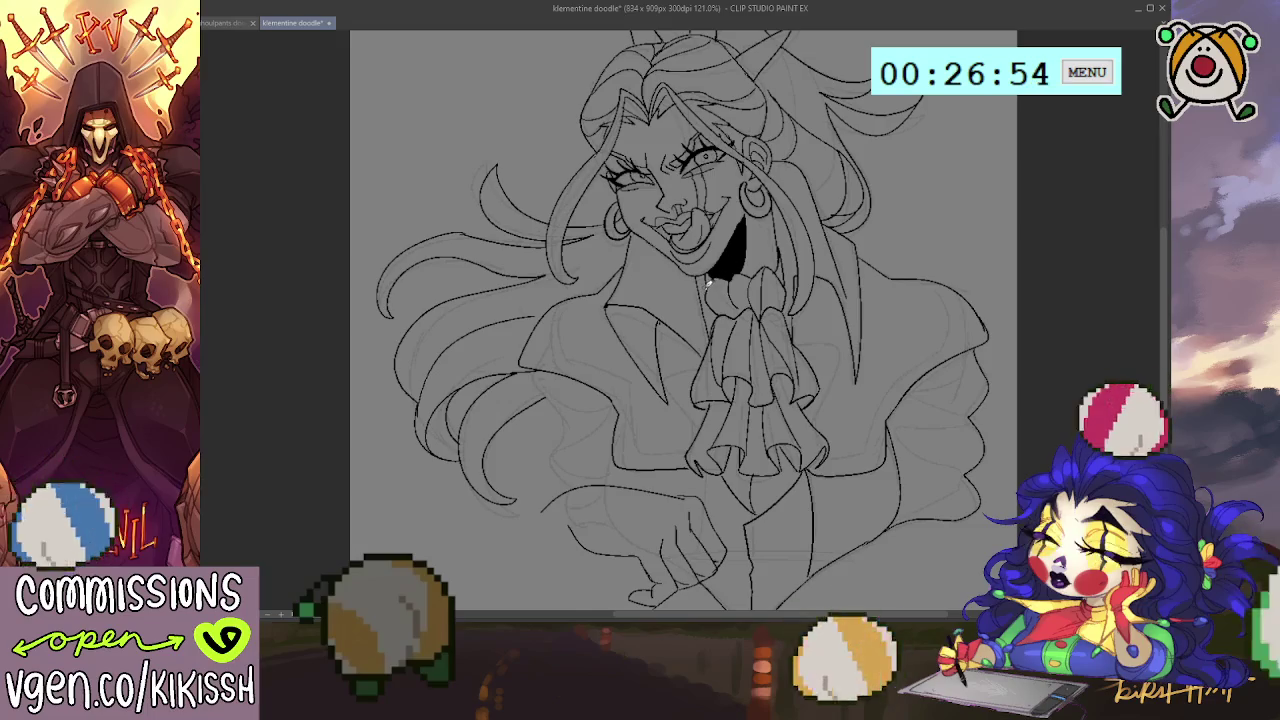
left_click_drag(726, 260, 708, 284)
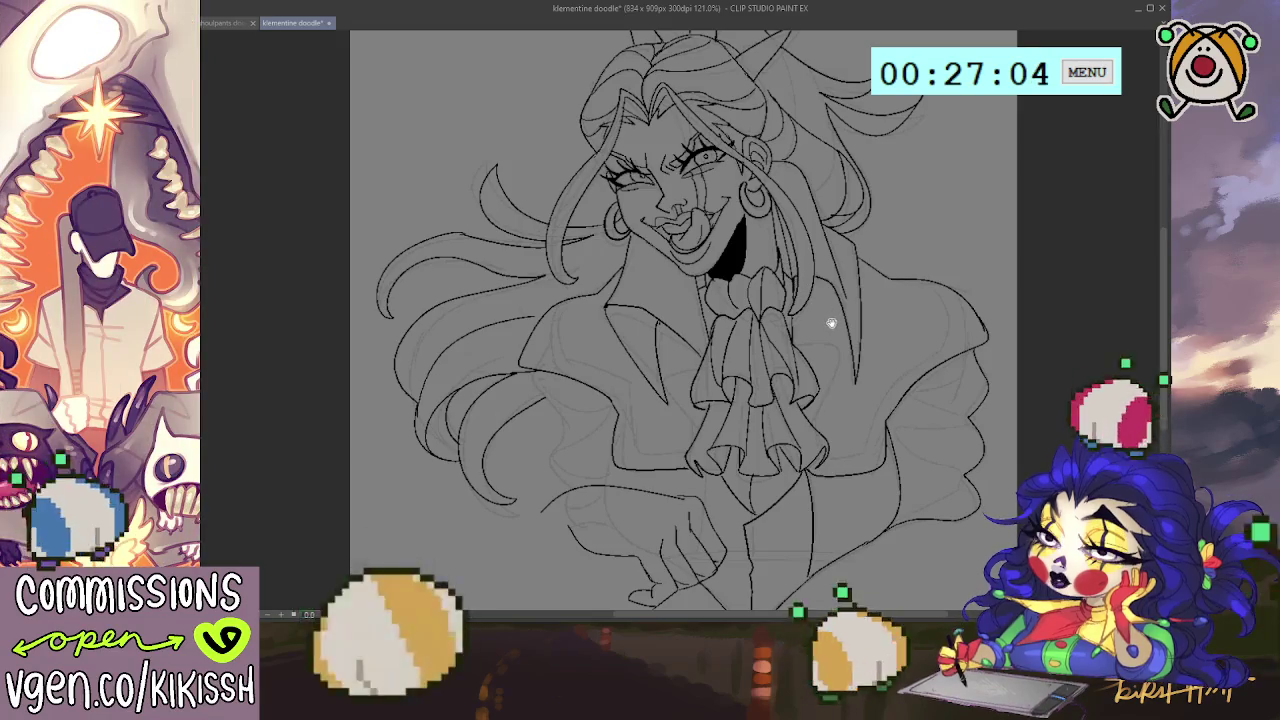
left_click_drag(831, 323, 839, 343)
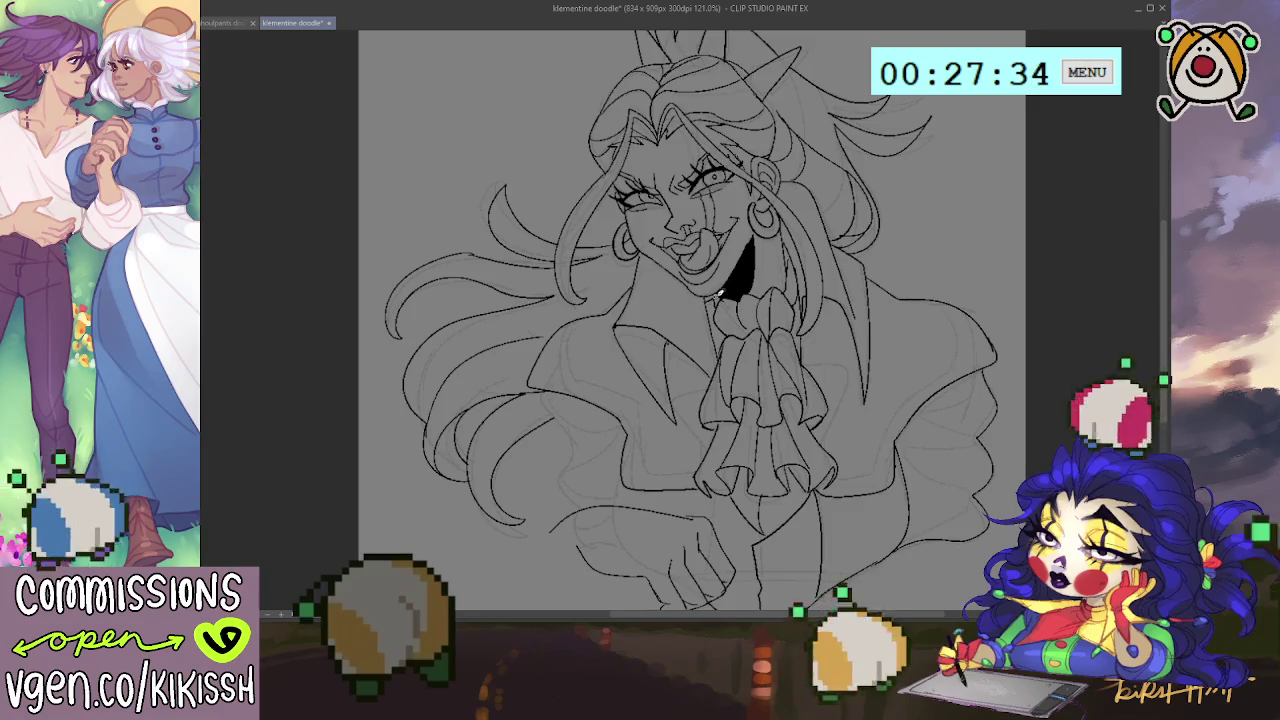
scroll(867, 230, "down", 1)
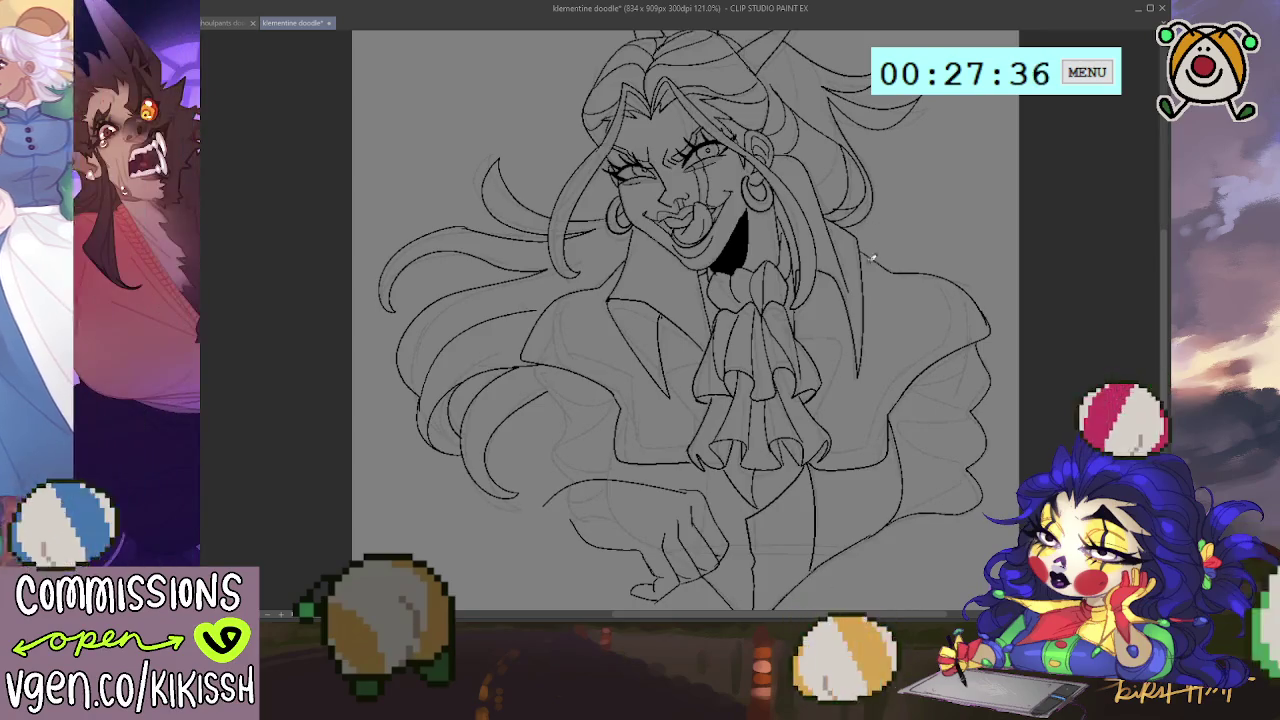
Step: Ink a short line across the right sleeve's lower edge and a stroke down the sleeve
scroll(868, 240, "down", 1)
scroll(786, 349, "down", 2)
scroll(823, 280, "down", 2)
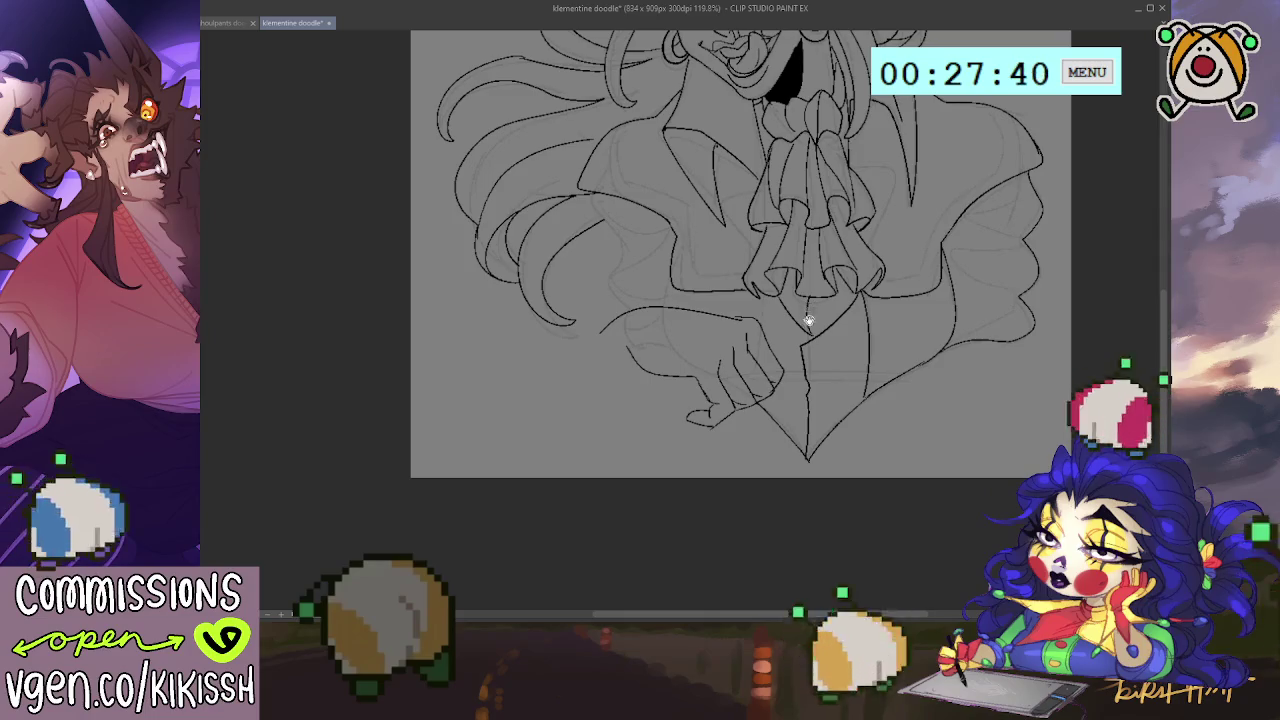
left_click_drag(808, 314, 748, 369)
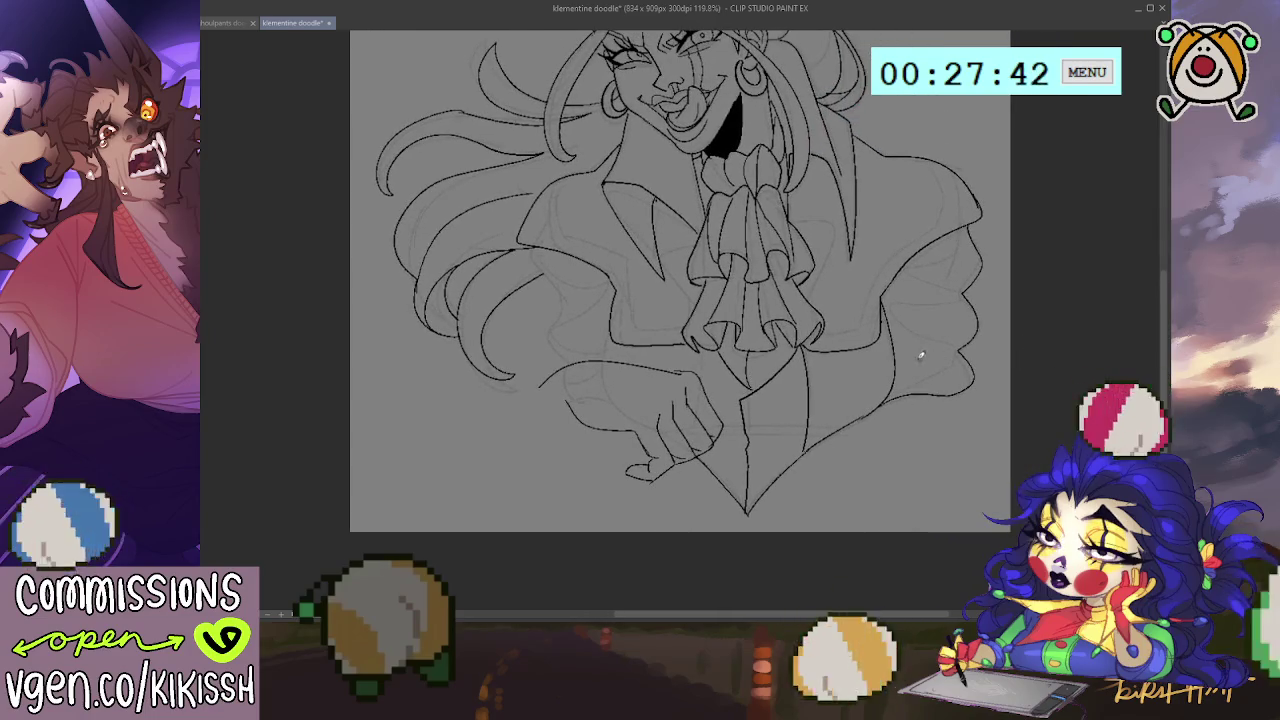
left_click_drag(960, 353, 898, 345)
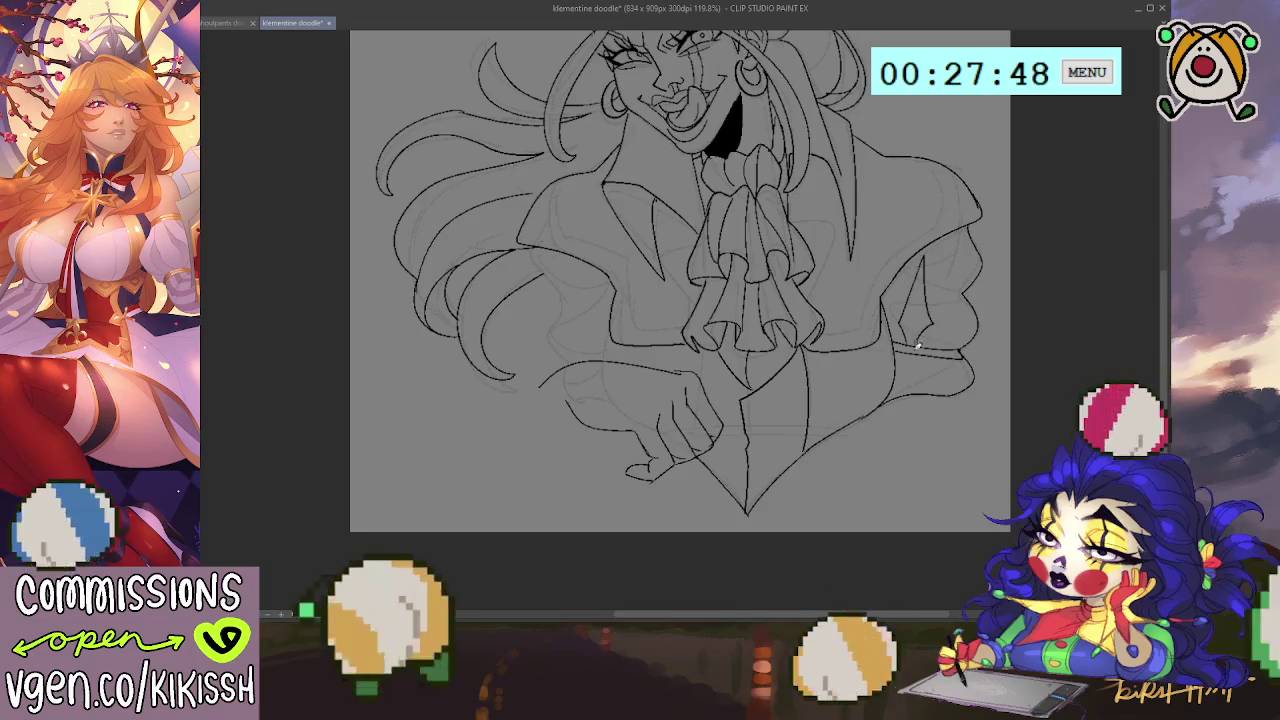
mouse_move(926, 256)
left_mouse_down()
mouse_move(902, 302)
mouse_move(915, 351)
left_mouse_up()
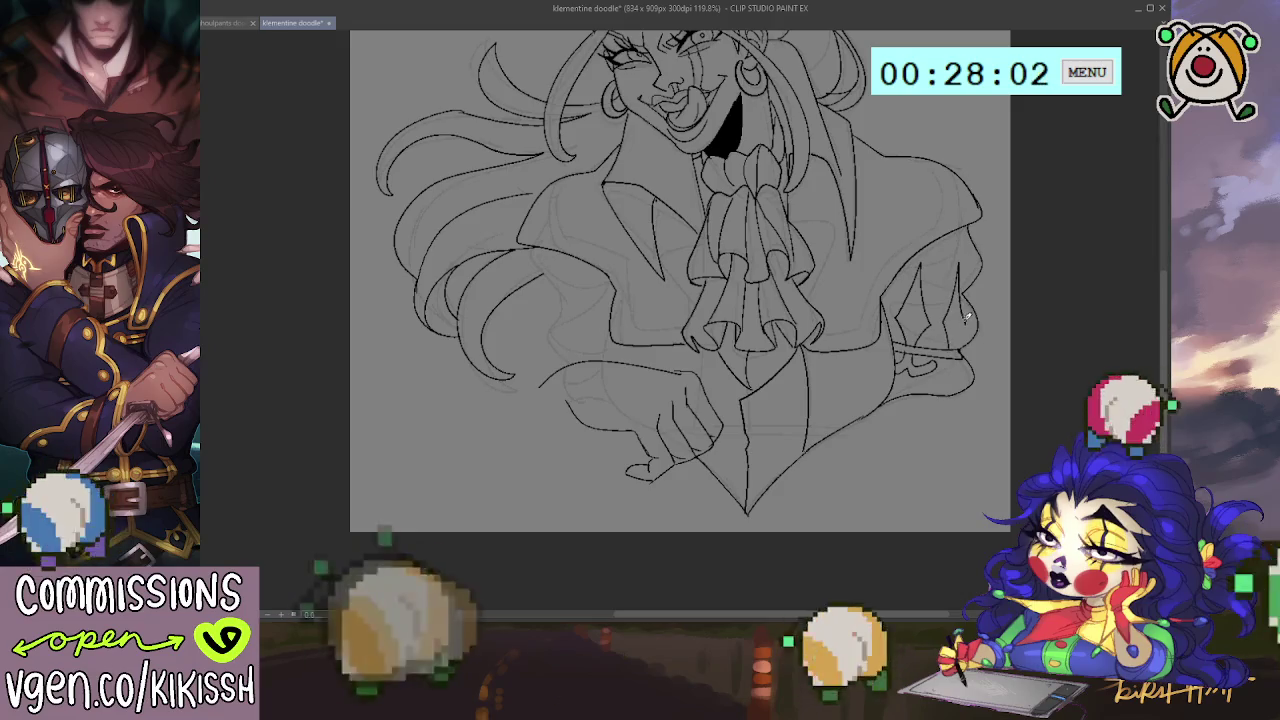
Step: Draw the scalloped cuff and fold lines down the right sleeve, undoing several unsatisfying strokes
key("ctrl+z")
left_click_drag(963, 258, 965, 330)
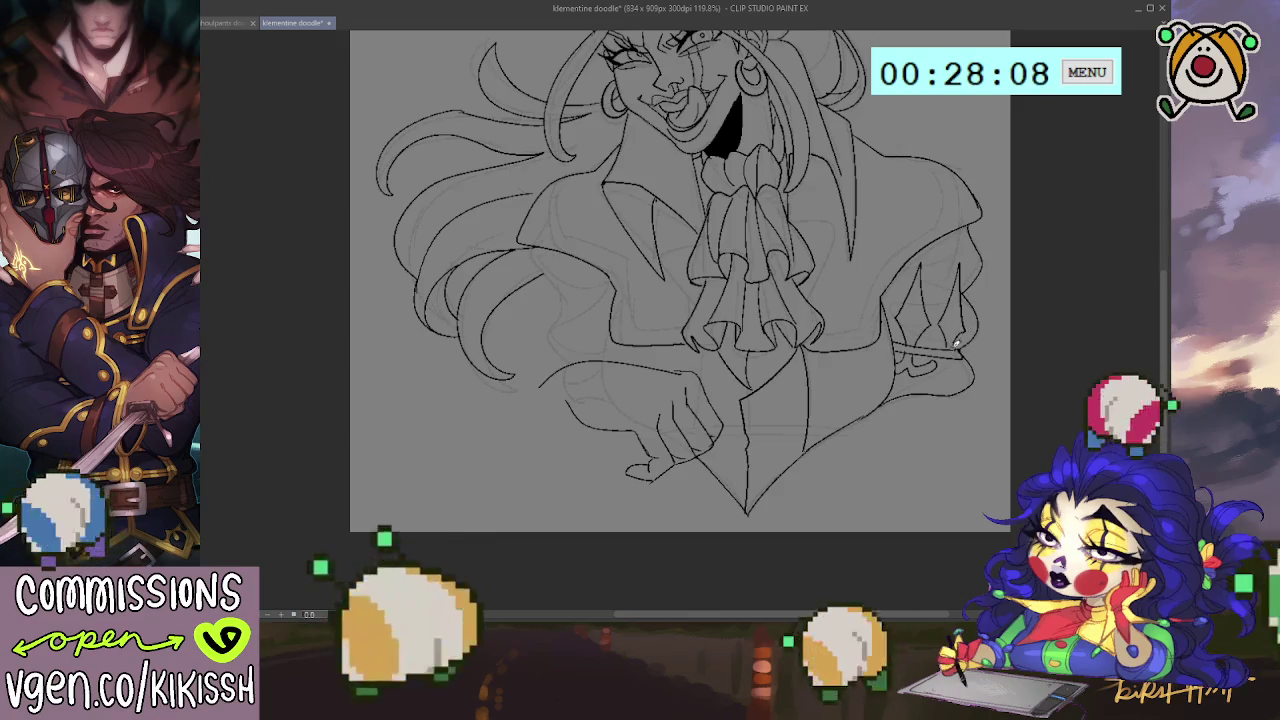
key("ctrl+z")
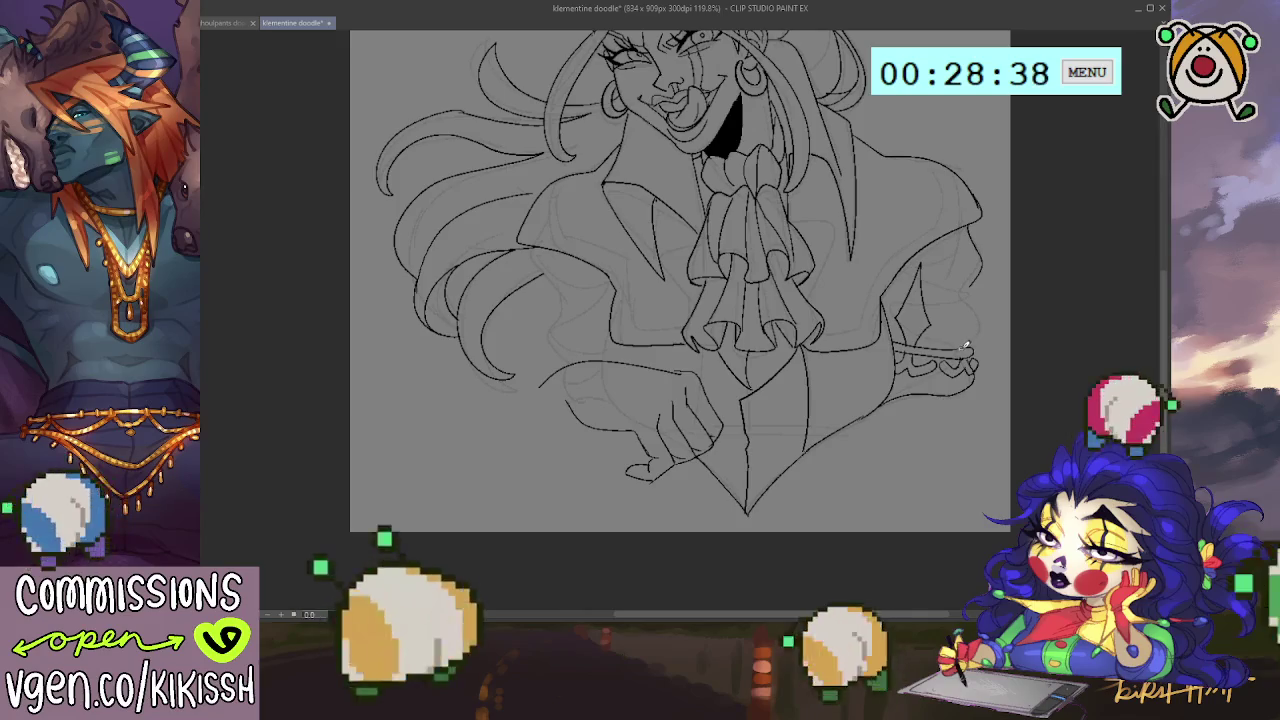
left_click_drag(965, 256, 974, 288)
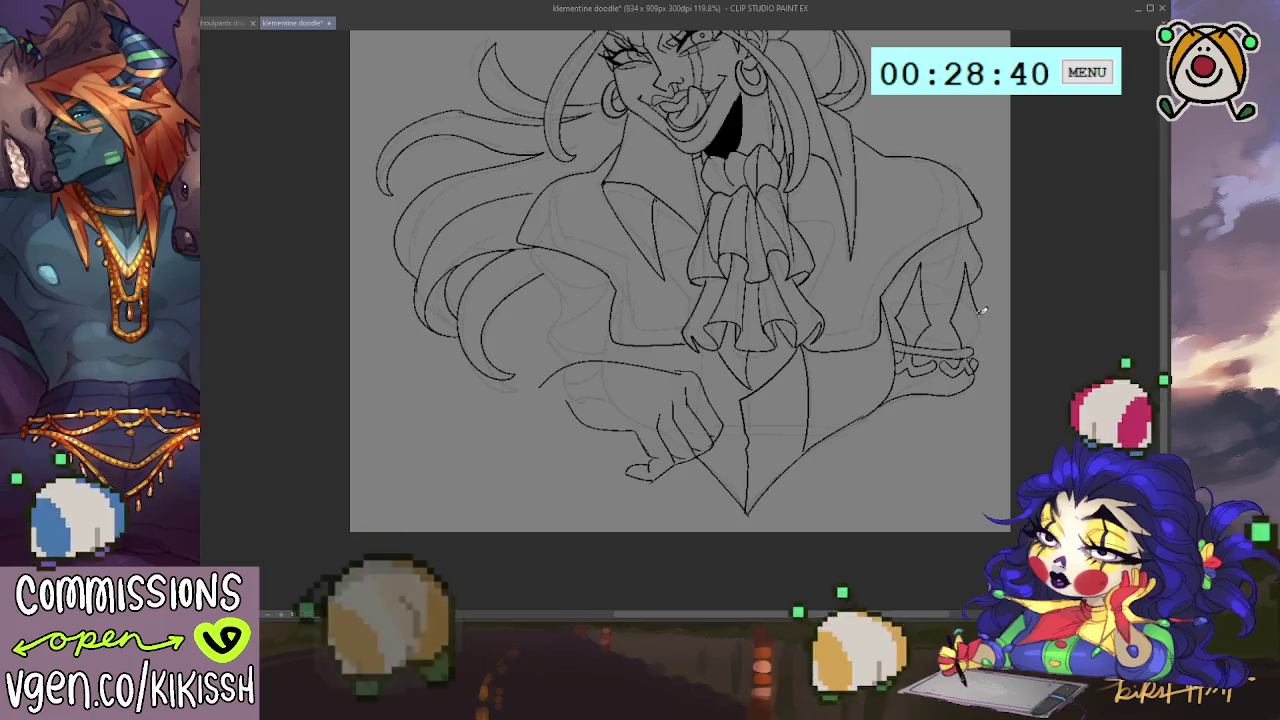
key("ctrl+z")
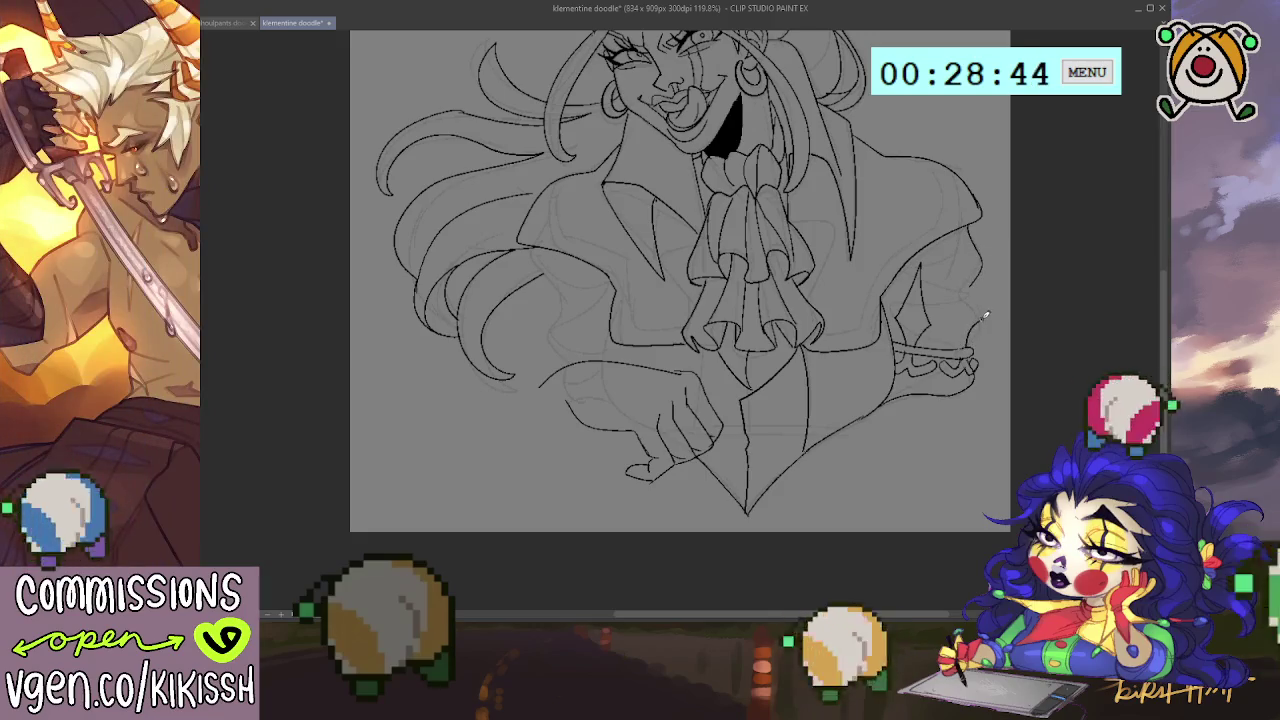
left_click_drag(969, 243, 958, 316)
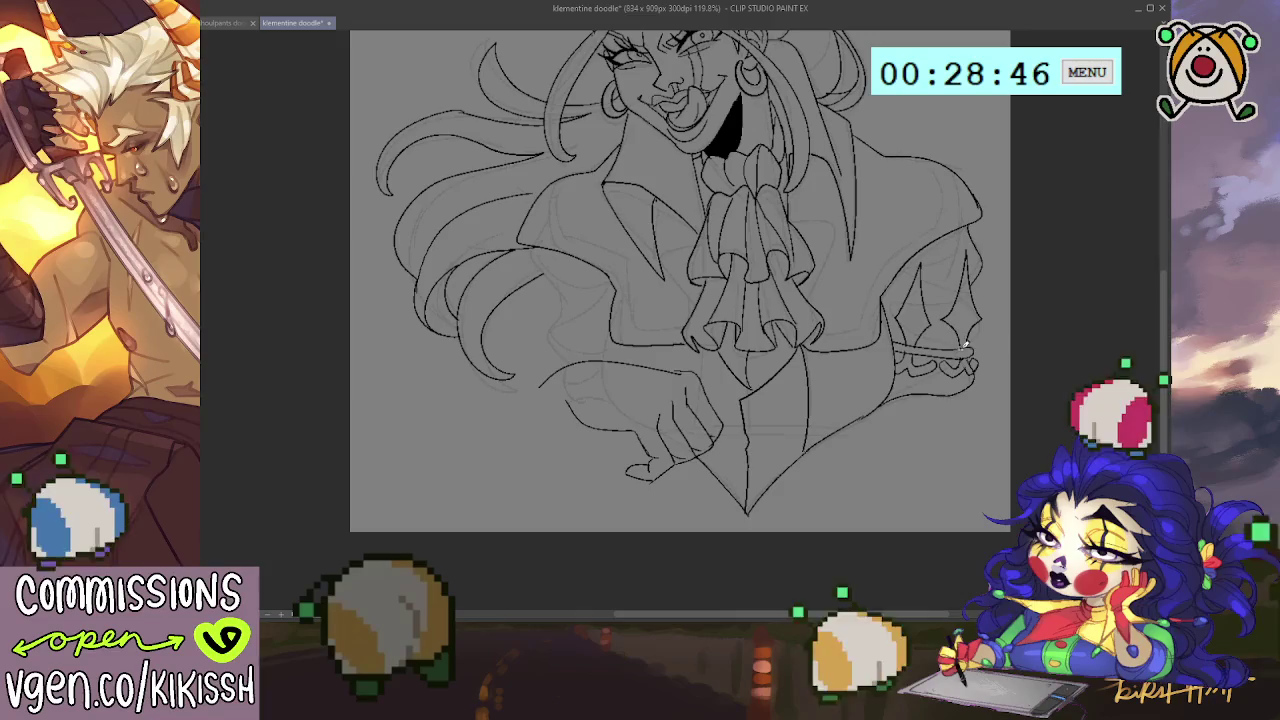
left_click_drag(1012, 285, 1015, 375)
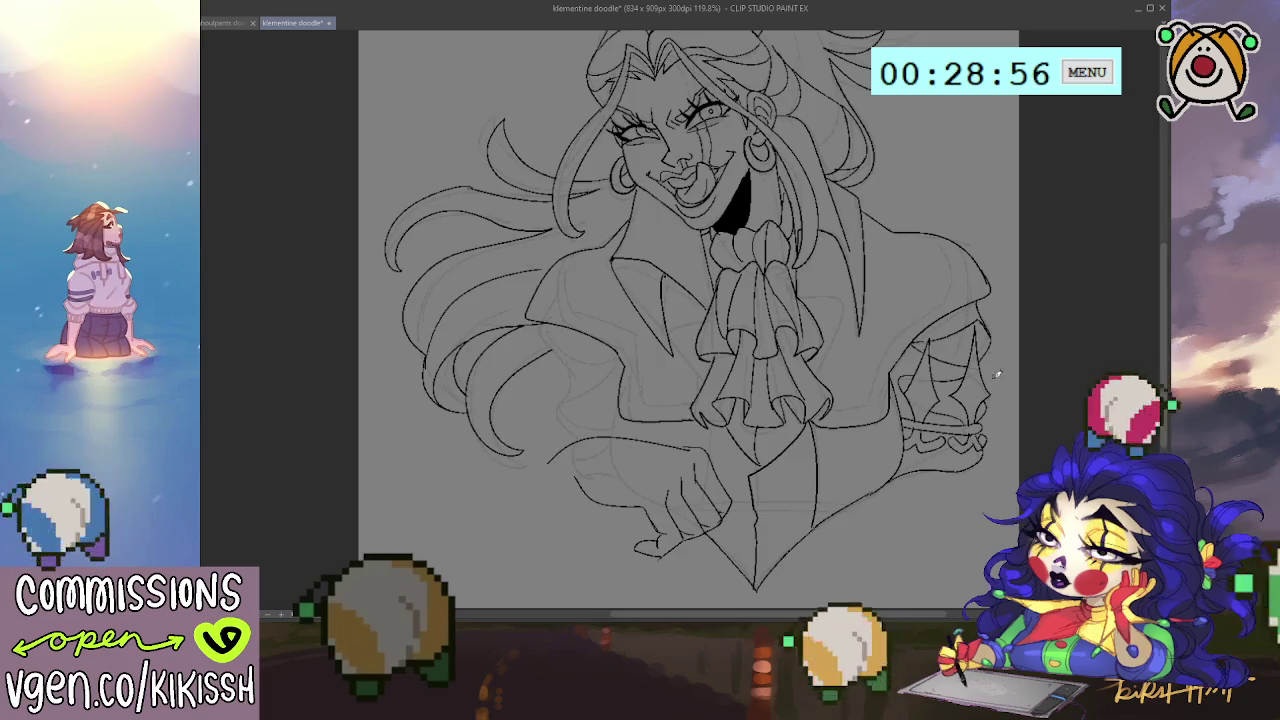
scroll(996, 368, "down", 1)
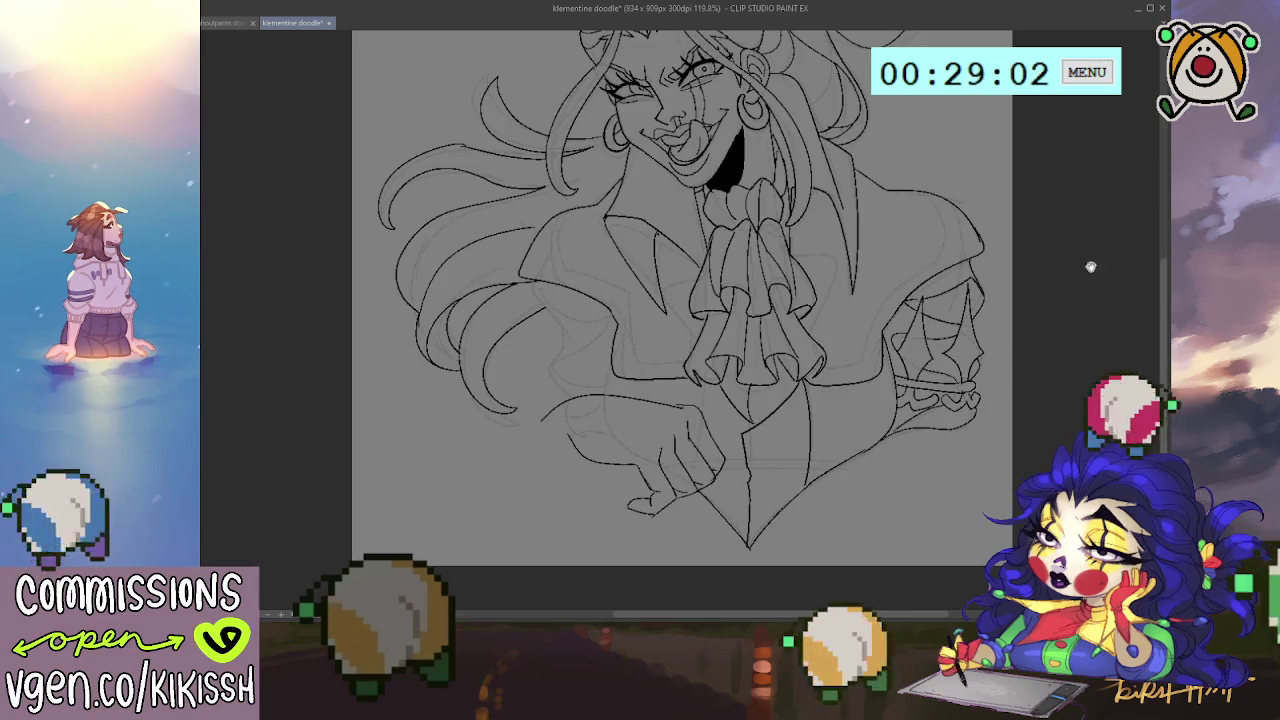
scroll(1091, 267, "up", 1)
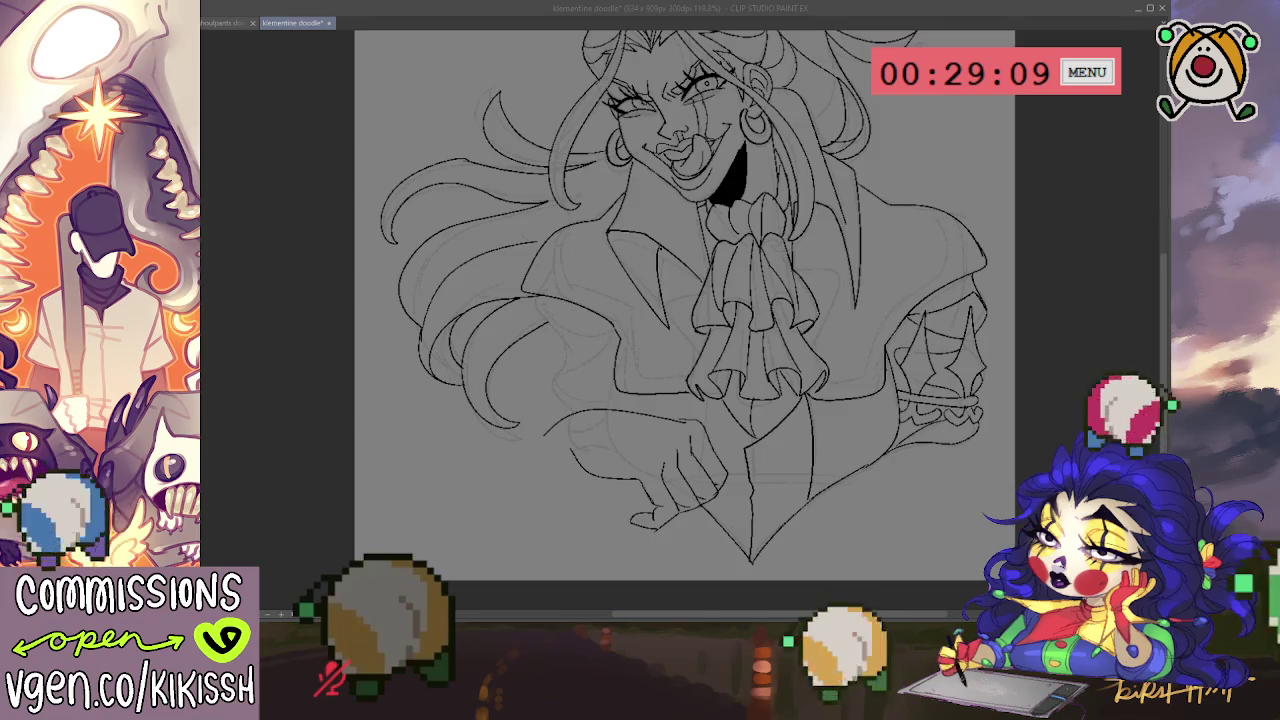
Step: Undo the curled hair stroke and redraw the left hair strand on a rotated view
left_click(1049, 425)
left_click_drag(1029, 352, 1039, 461)
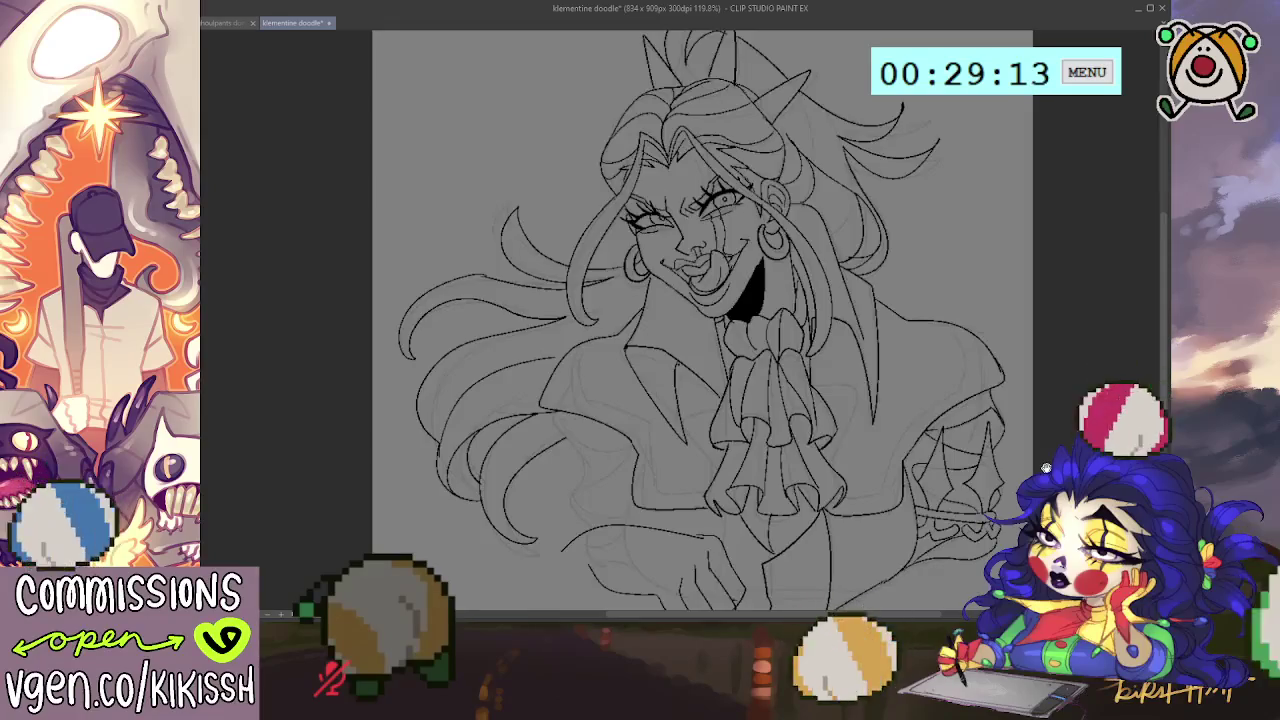
left_click_drag(1046, 467, 1052, 420)
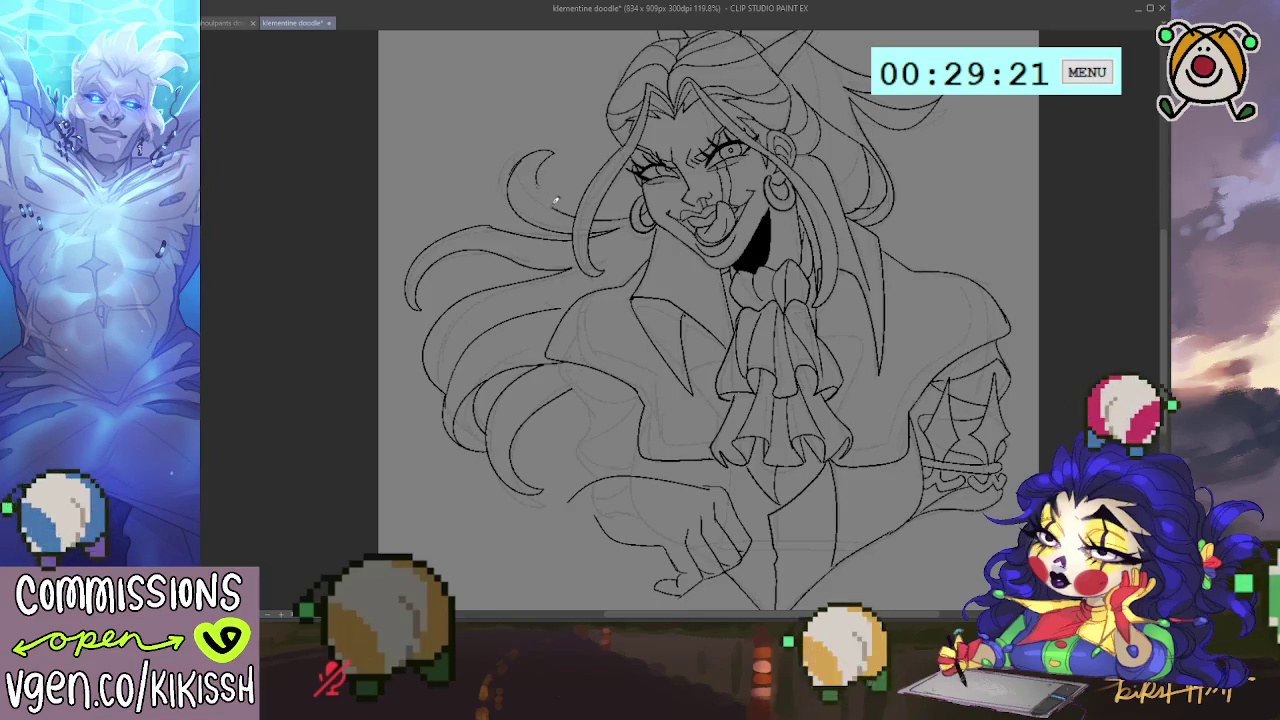
key("ctrl+z")
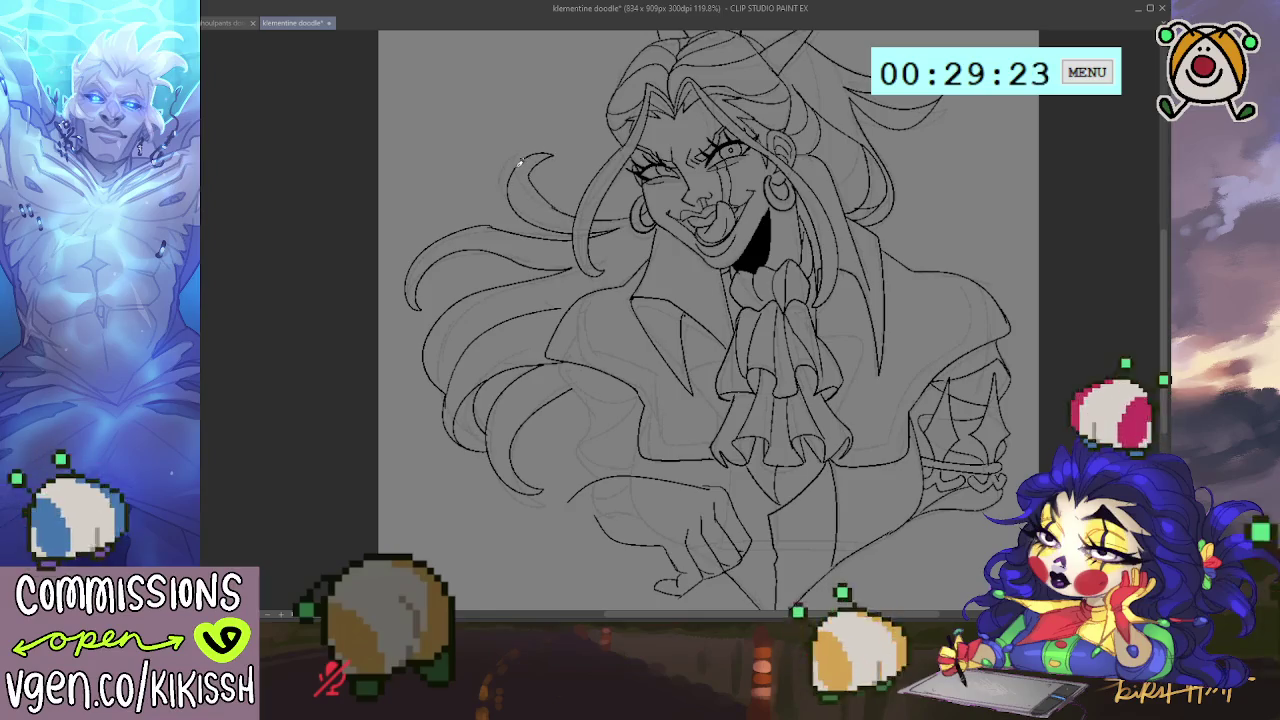
left_click_drag(519, 161, 540, 200)
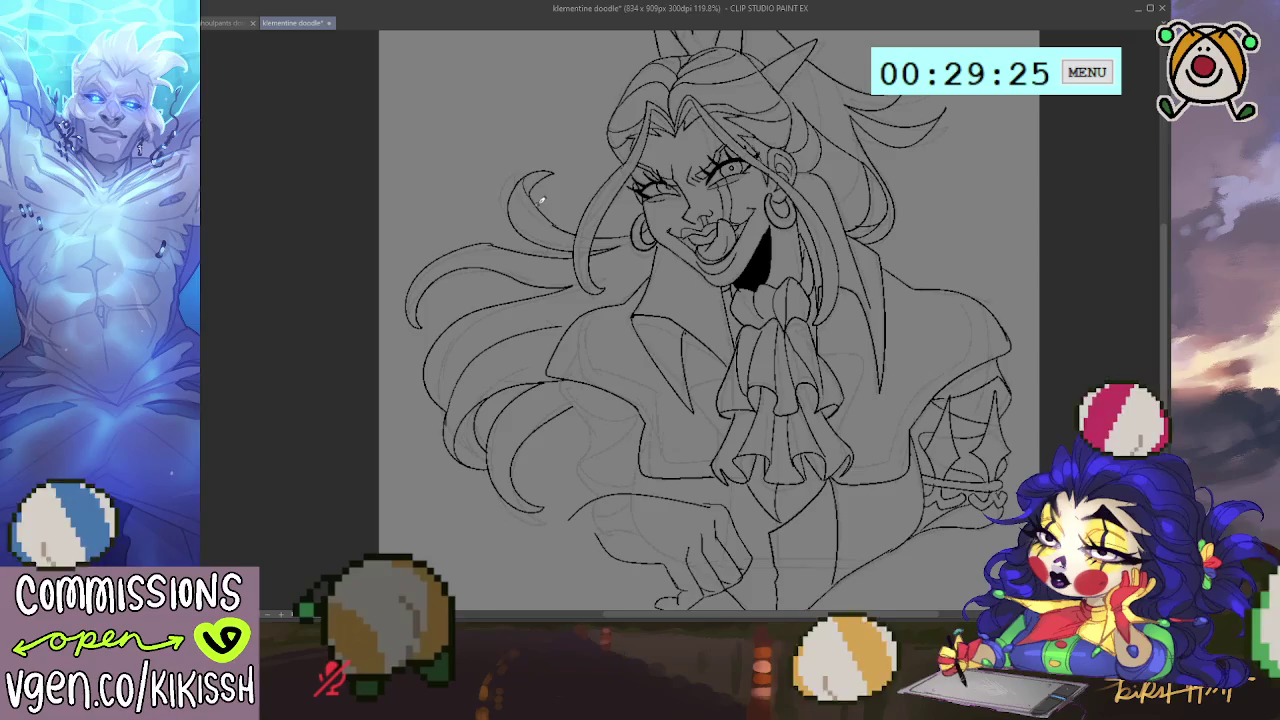
left_click_drag(416, 277, 482, 262)
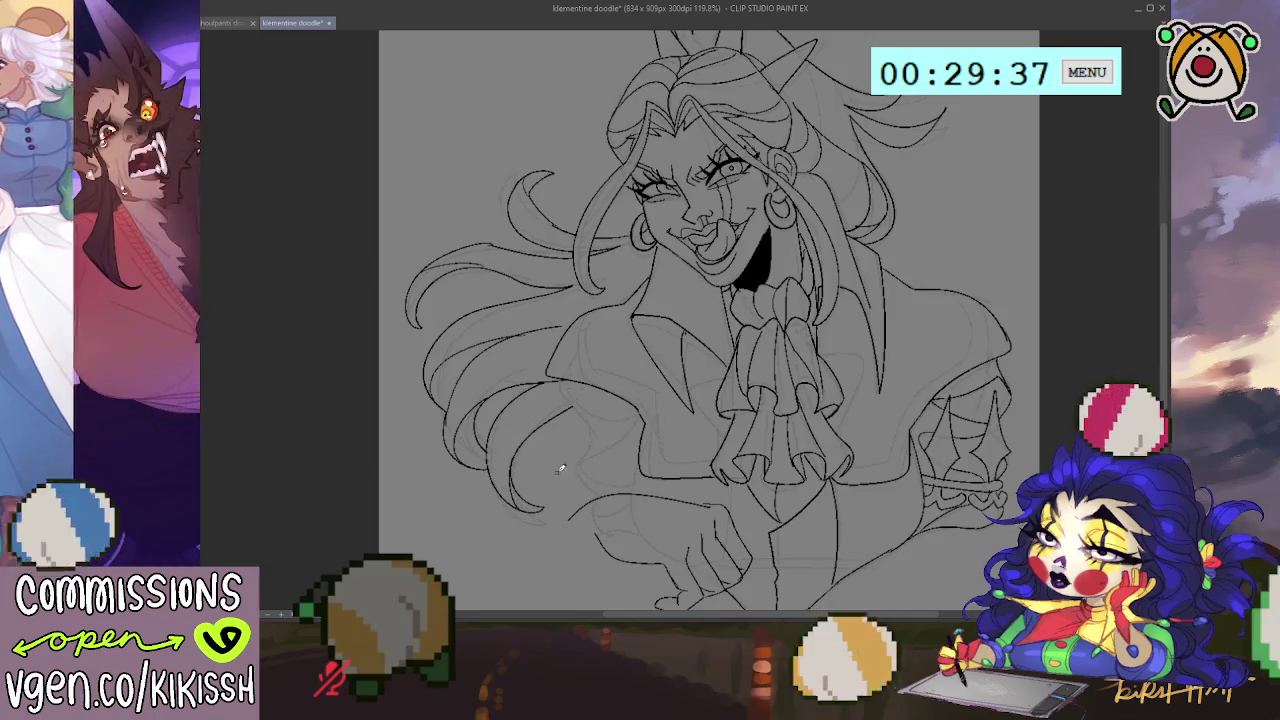
scroll(569, 380, "down", 3)
scroll(565, 330, "down", 1)
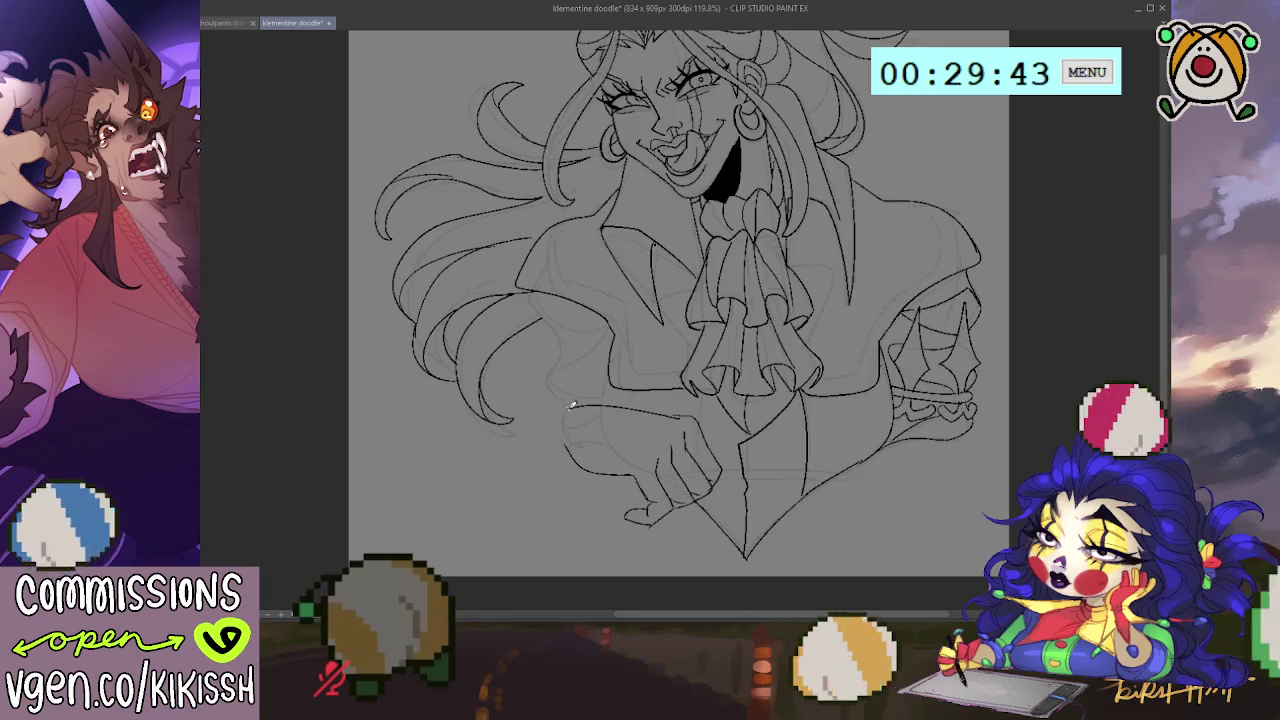
Step: Draw the cuff band lines near the crossed hand, undoing and redrawing the diagonal cuff strokes
mouse_move(541, 419)
left_mouse_down()
mouse_move(503, 449)
mouse_move(578, 483)
left_mouse_up()
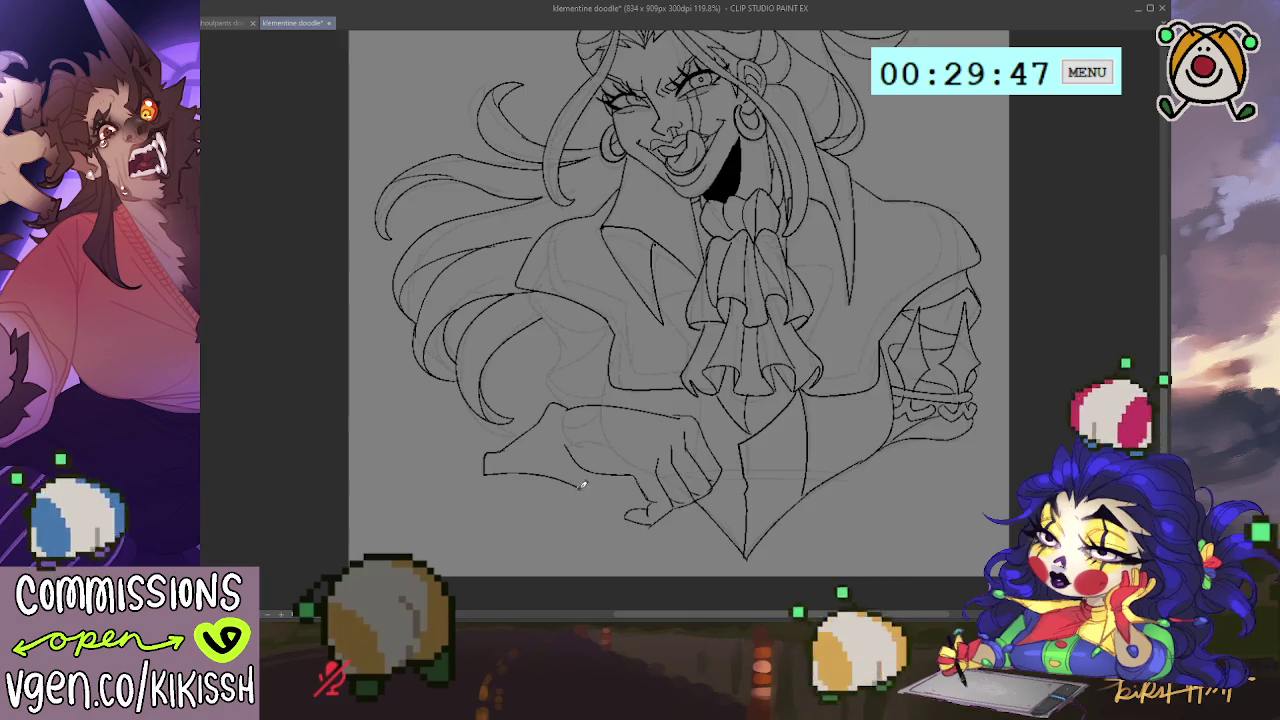
left_click_drag(566, 405, 586, 471)
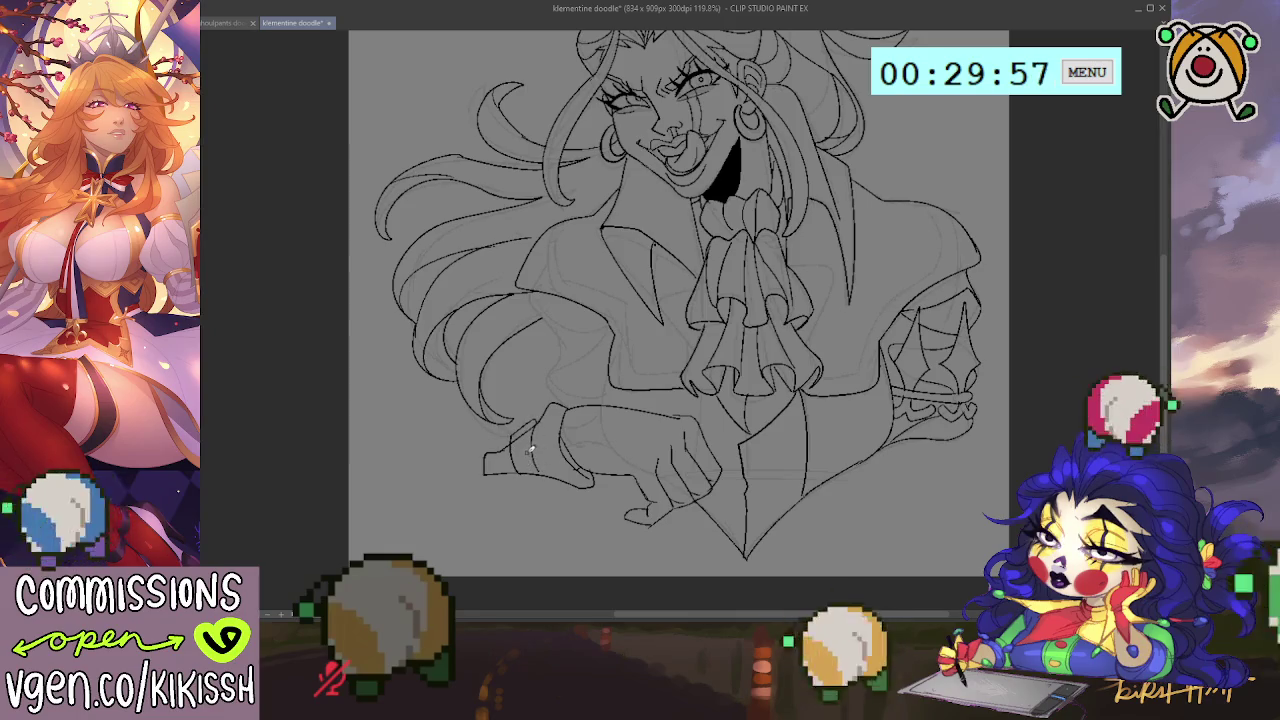
key("ctrl+z")
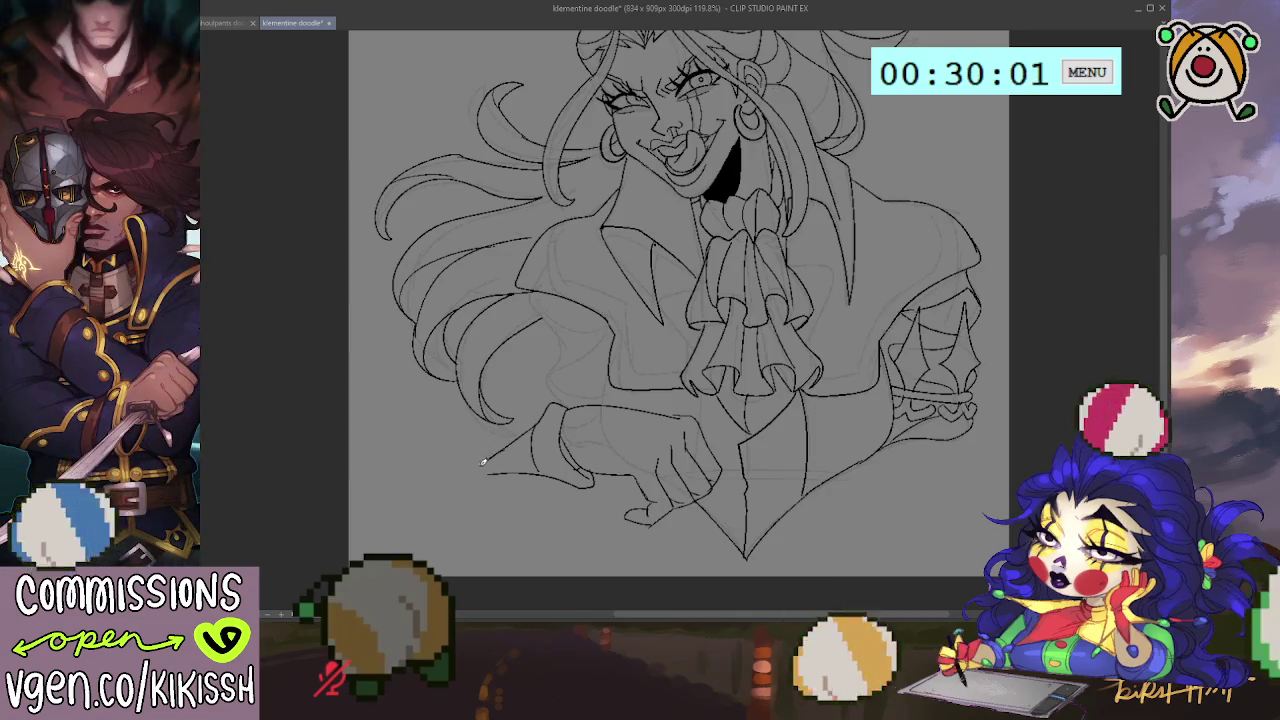
left_click_drag(508, 446, 474, 477)
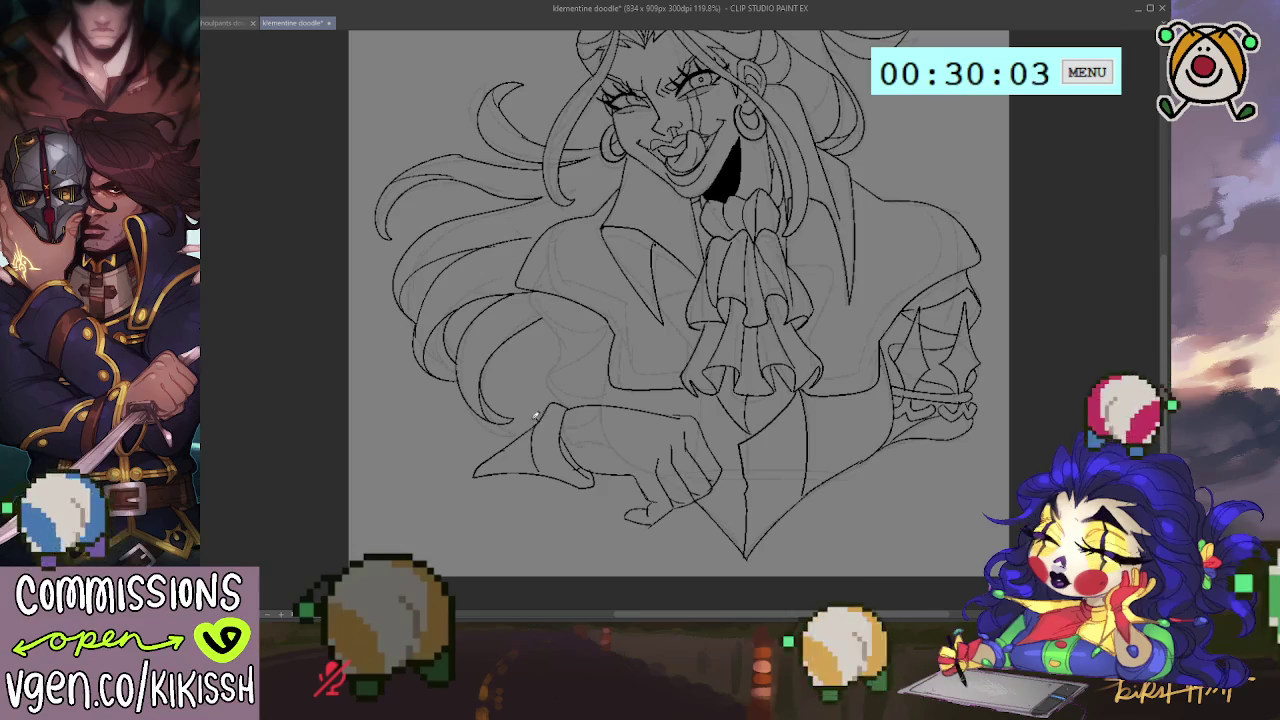
mouse_move(526, 422)
left_mouse_down()
mouse_move(506, 462)
mouse_move(474, 474)
left_mouse_up()
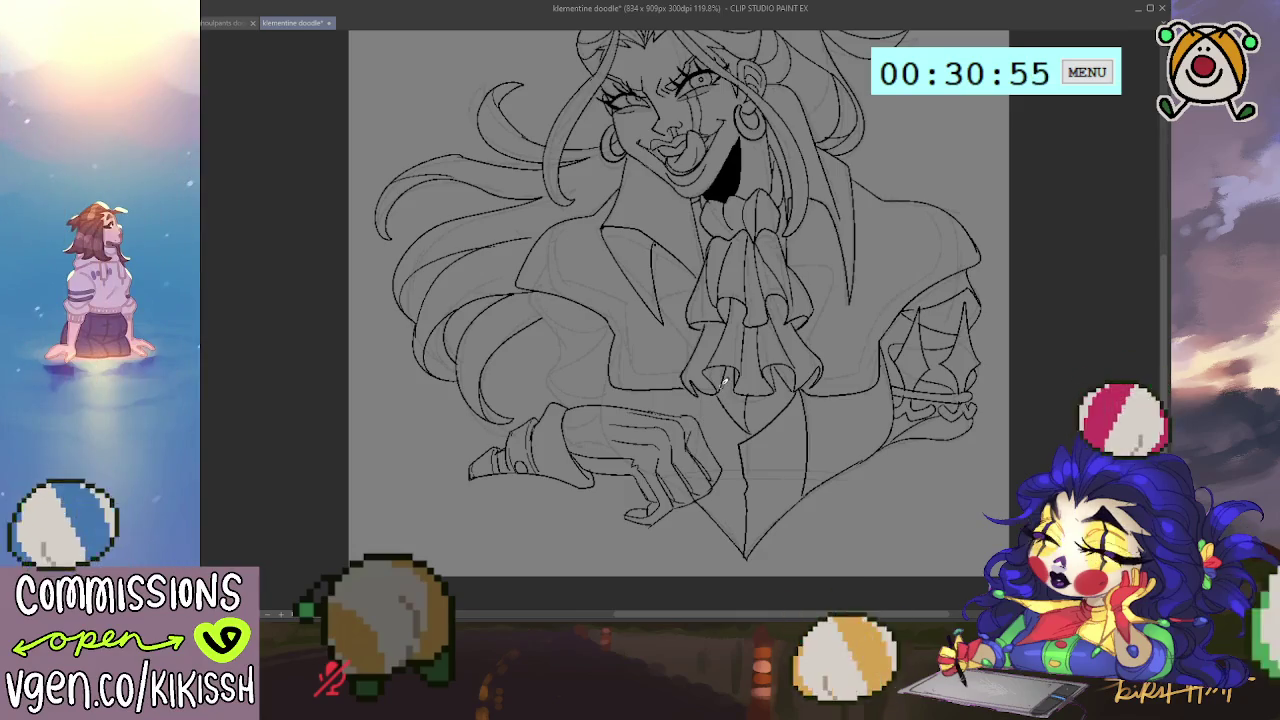
Step: Ink a curved flowing hair strand and more jacket lines on the figure's left side
mouse_move(686, 366)
left_mouse_down()
mouse_move(688, 448)
mouse_move(686, 388)
left_mouse_up()
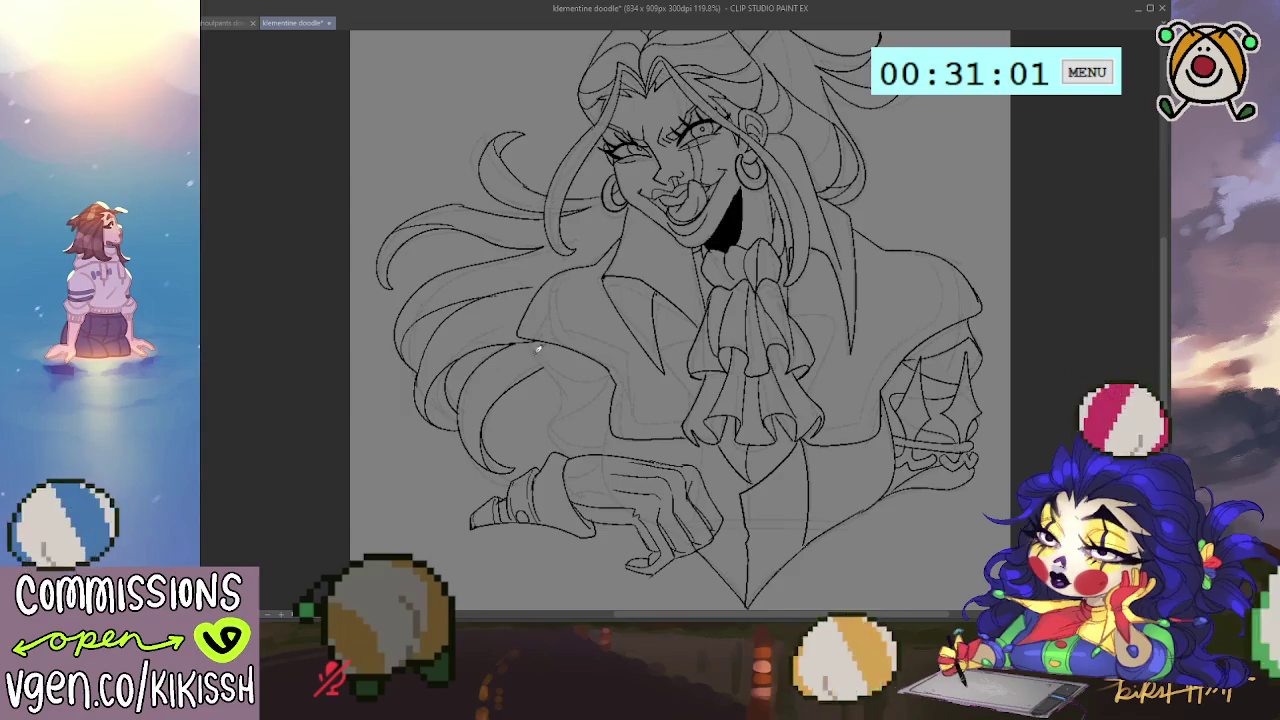
left_click_drag(540, 342, 497, 452)
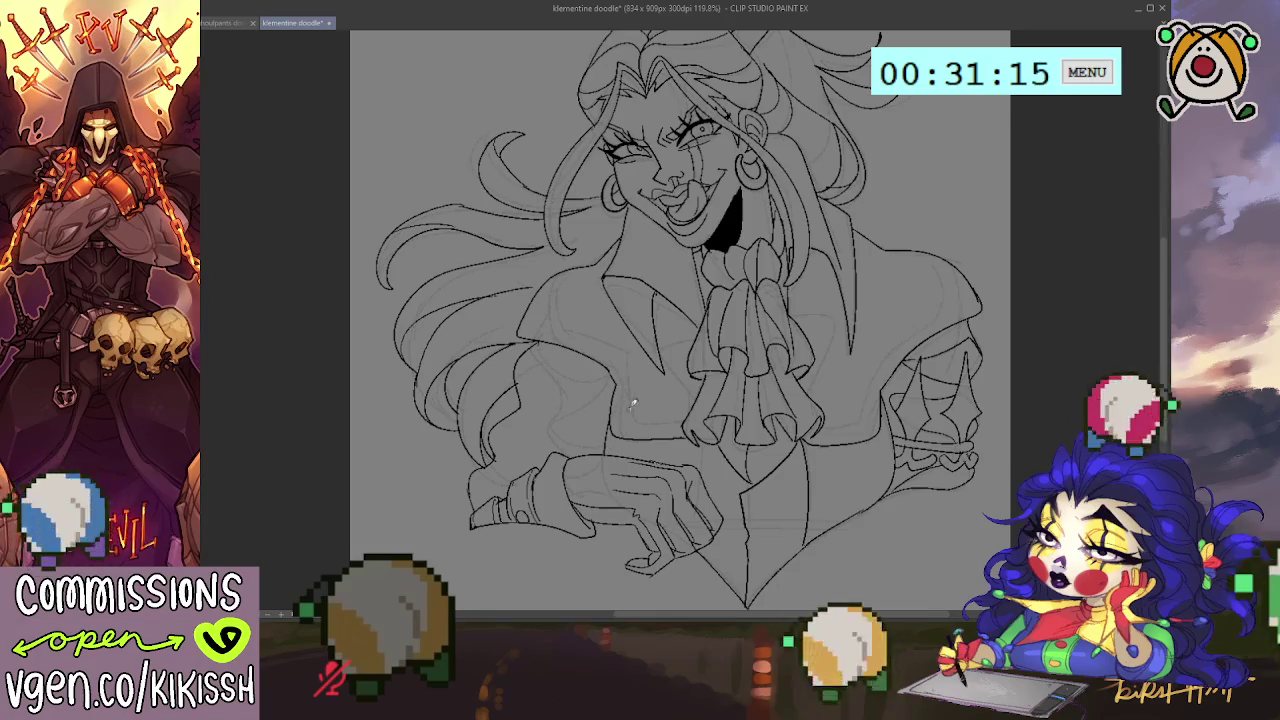
left_click_drag(623, 423, 593, 480)
mouse_move(631, 398)
left_mouse_down()
mouse_move(623, 363)
mouse_move(637, 343)
left_mouse_up()
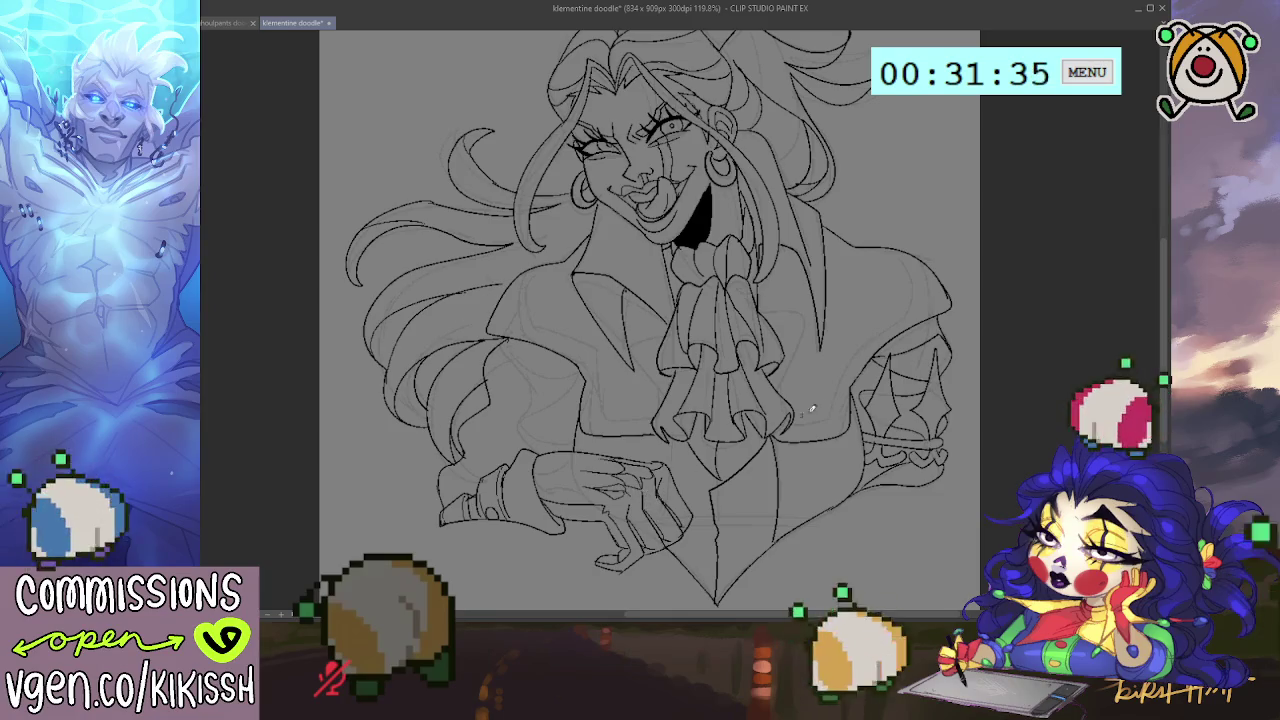
left_click_drag(801, 413, 793, 387)
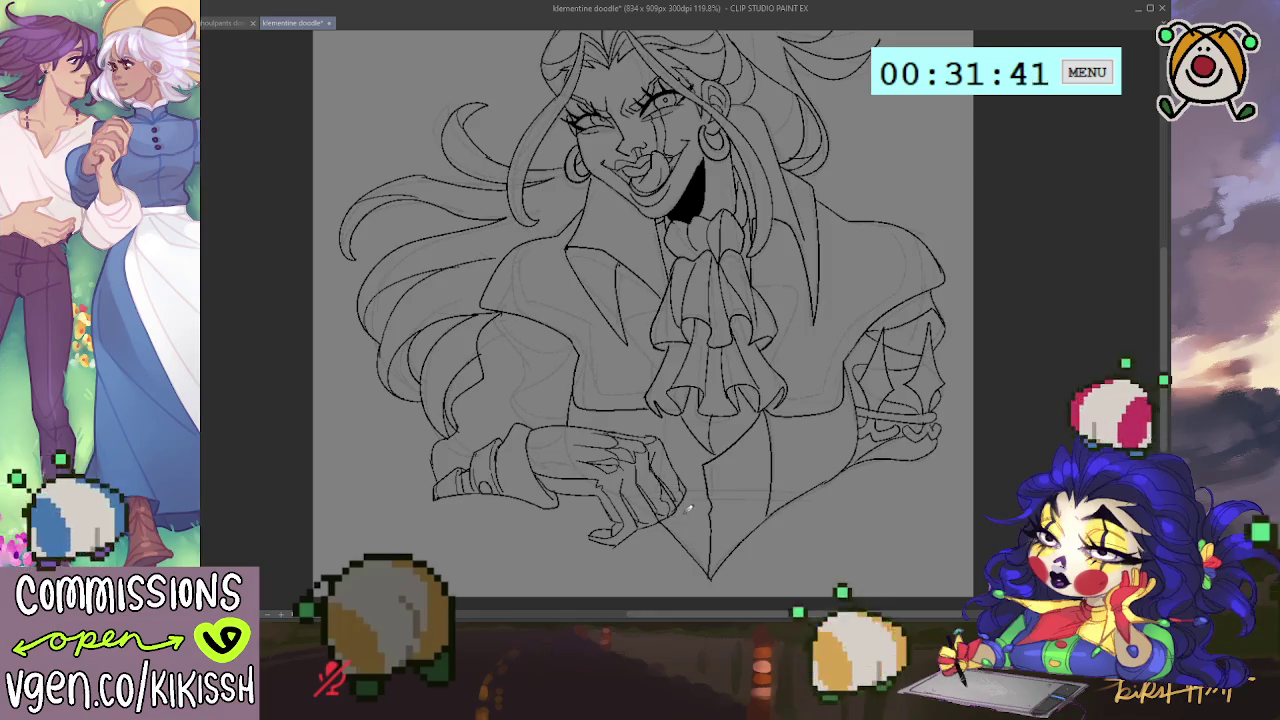
left_click_drag(705, 490, 686, 520)
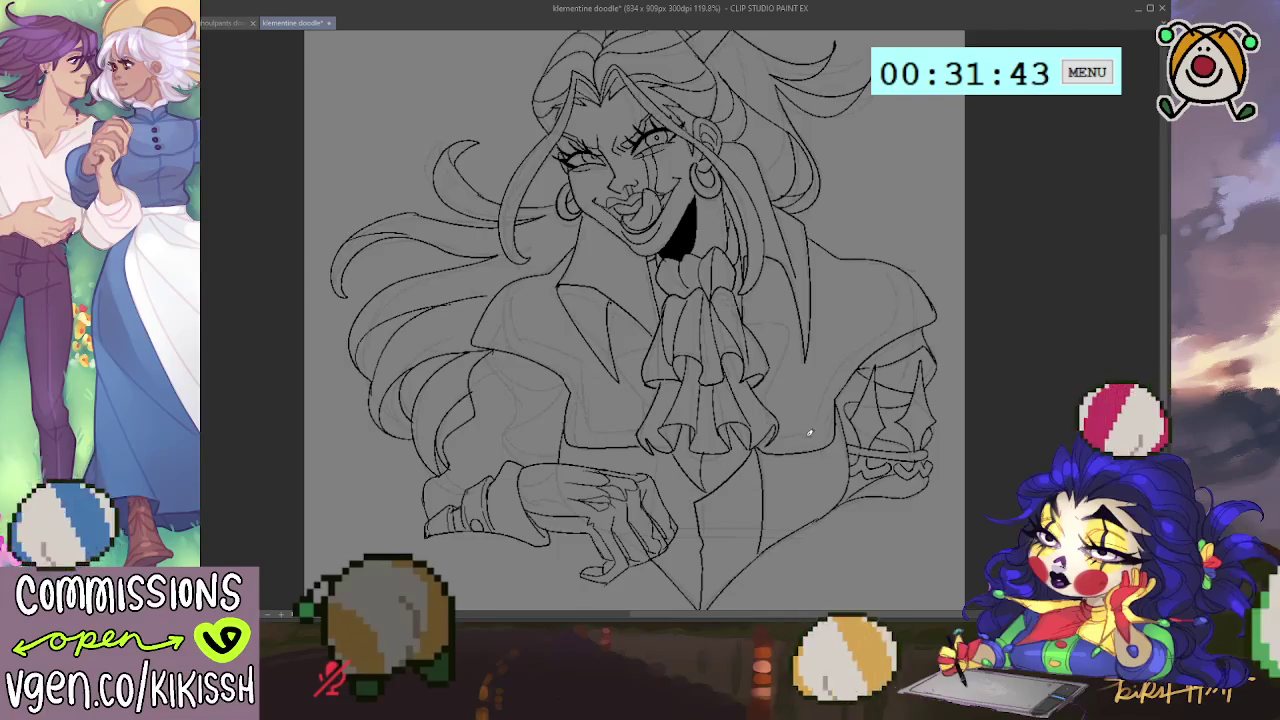
Step: Ink the trim line from the jabot to the right shoulder and add a small oval button
mouse_move(778, 433)
left_mouse_down()
mouse_move(823, 430)
mouse_move(828, 385)
mouse_move(870, 332)
mouse_move(935, 293)
left_mouse_up()
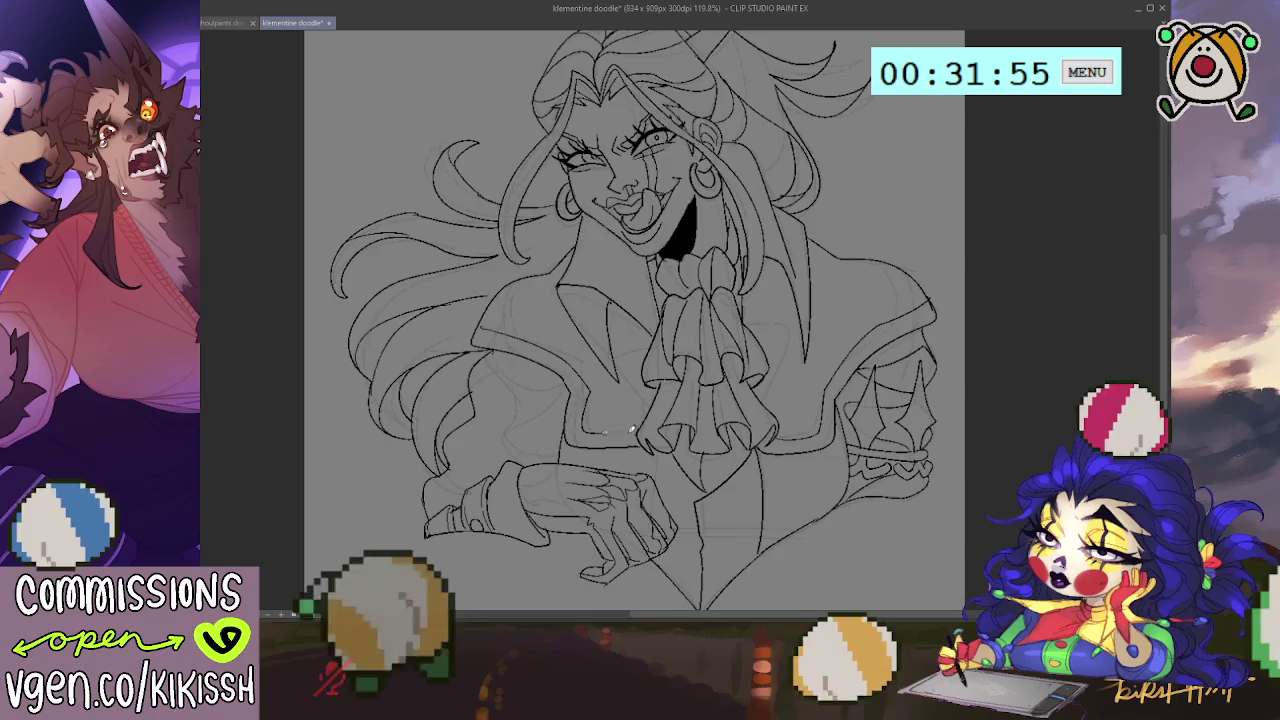
left_click_drag(612, 403, 616, 400)
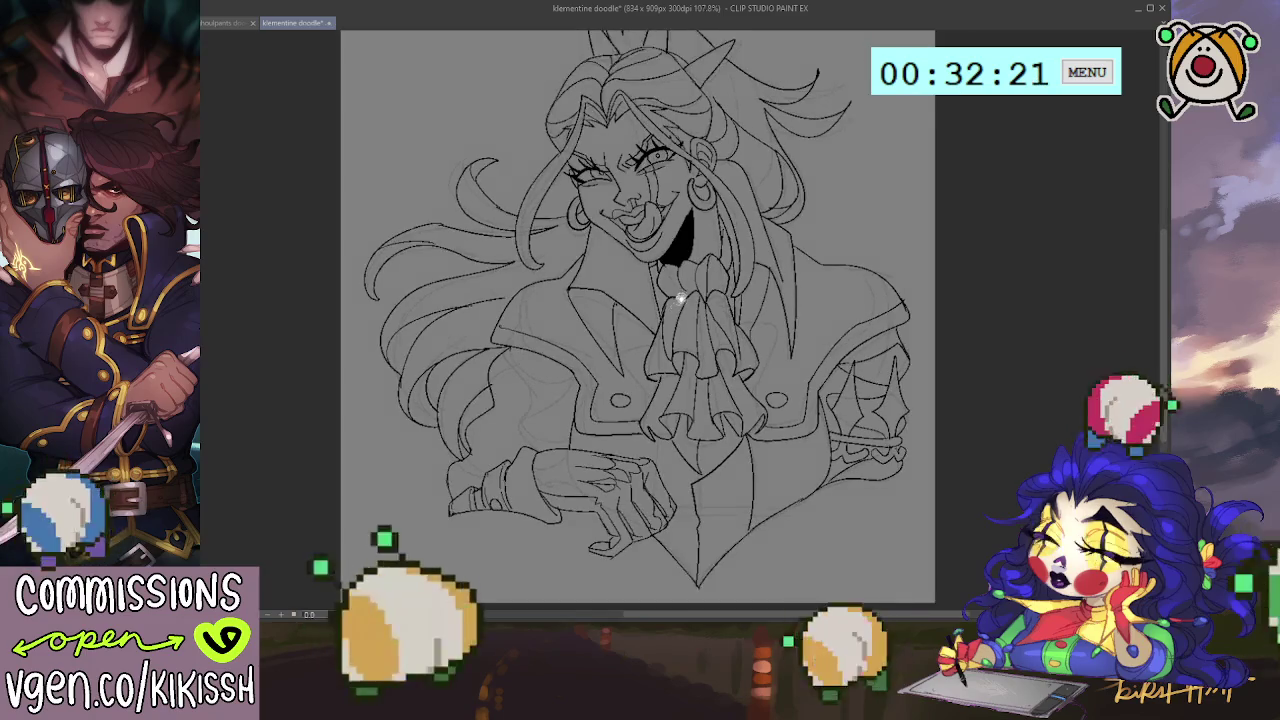
Step: Ink a line along the bottom edge of the jacket
scroll(674, 310, "down", 2)
scroll(674, 370, "up", 1)
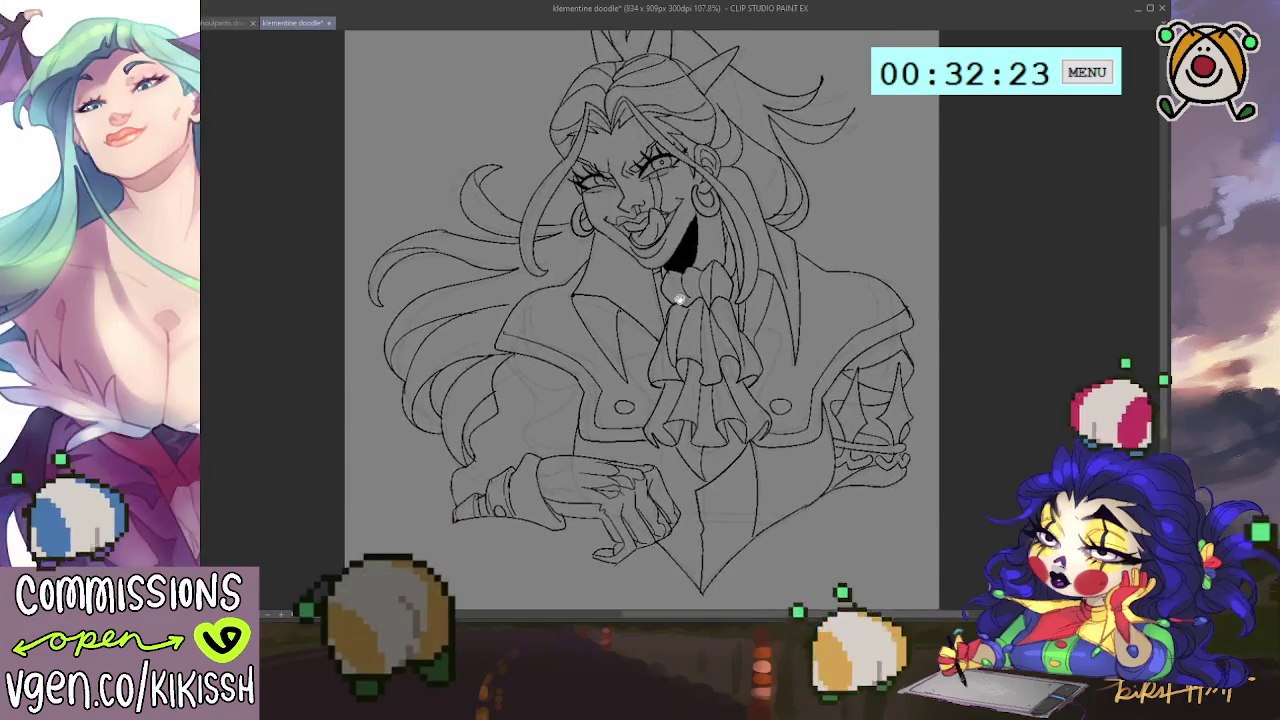
scroll(786, 483, "down", 3)
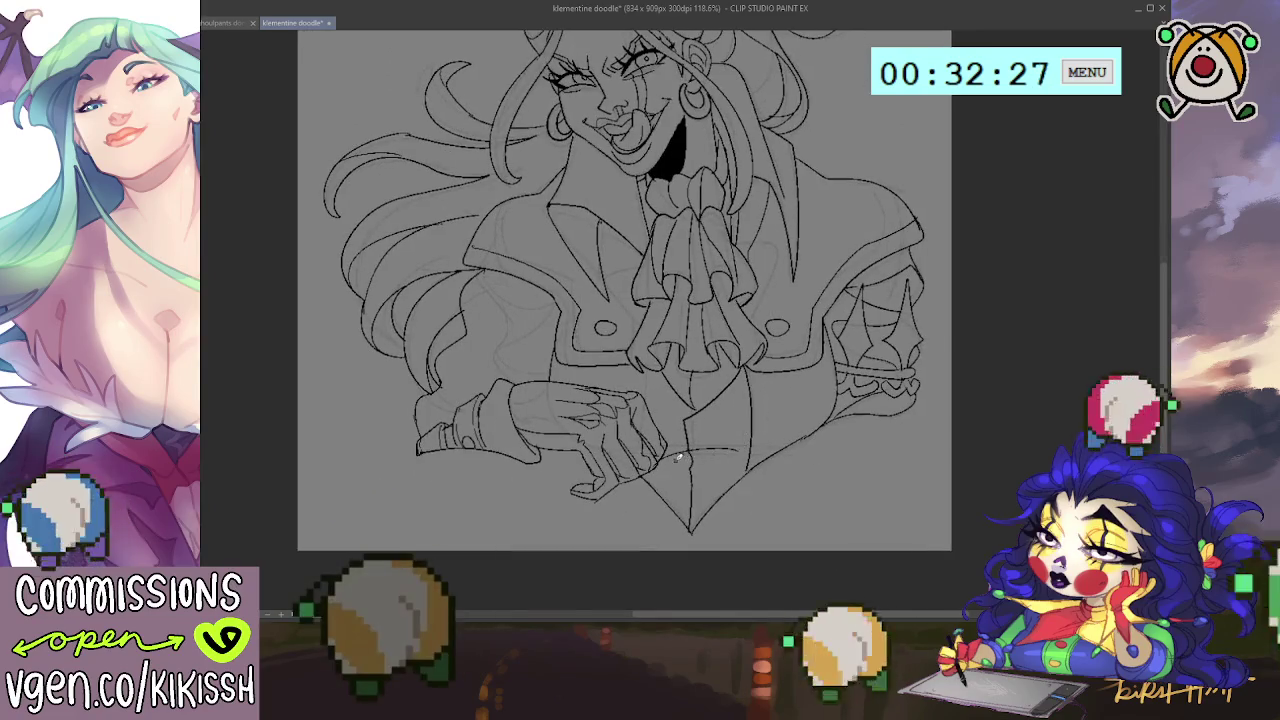
left_click_drag(676, 456, 752, 456)
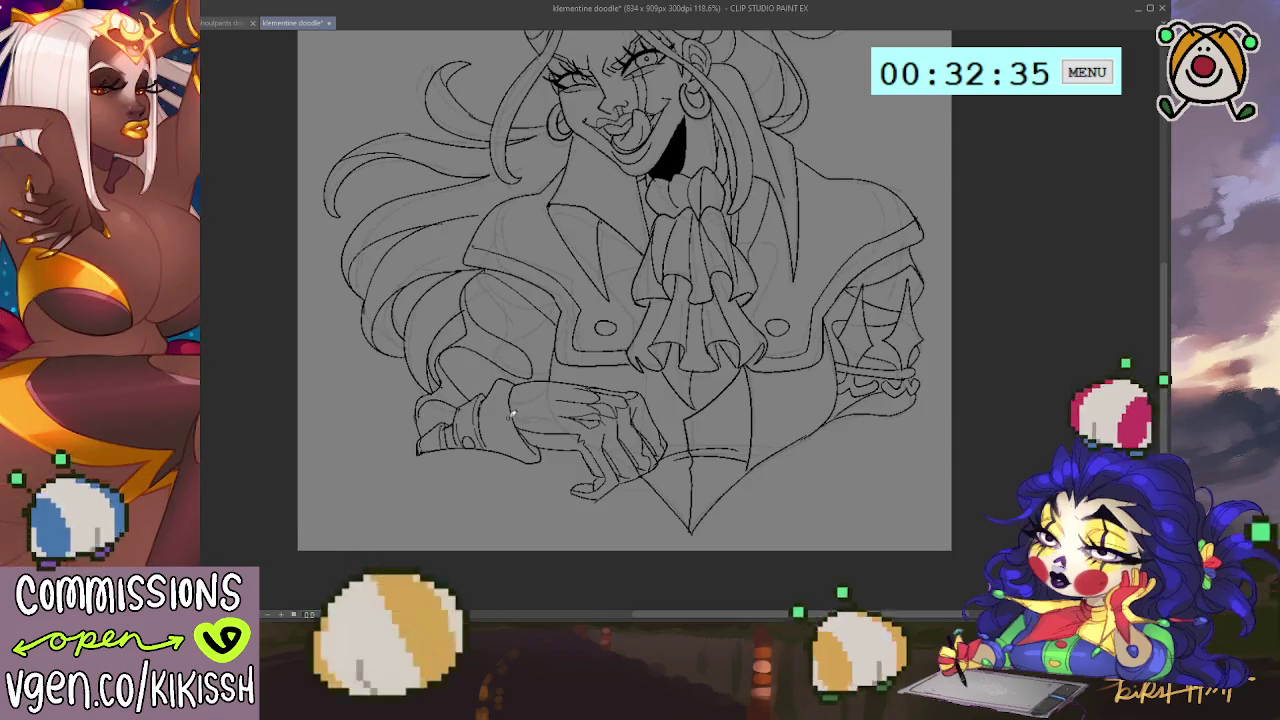
Step: Ink the right sleeve spikes, then select the region bounded by the figure's outline
left_click_drag(643, 403, 628, 420)
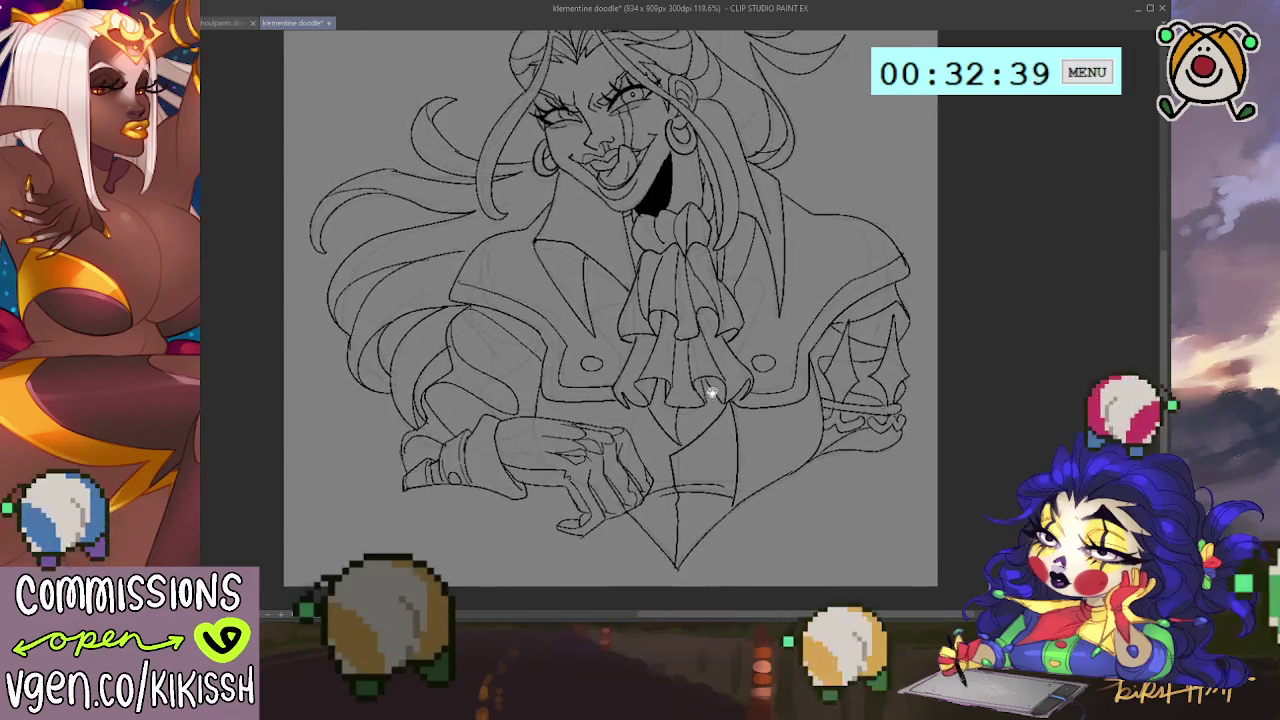
left_click_drag(713, 377, 699, 394)
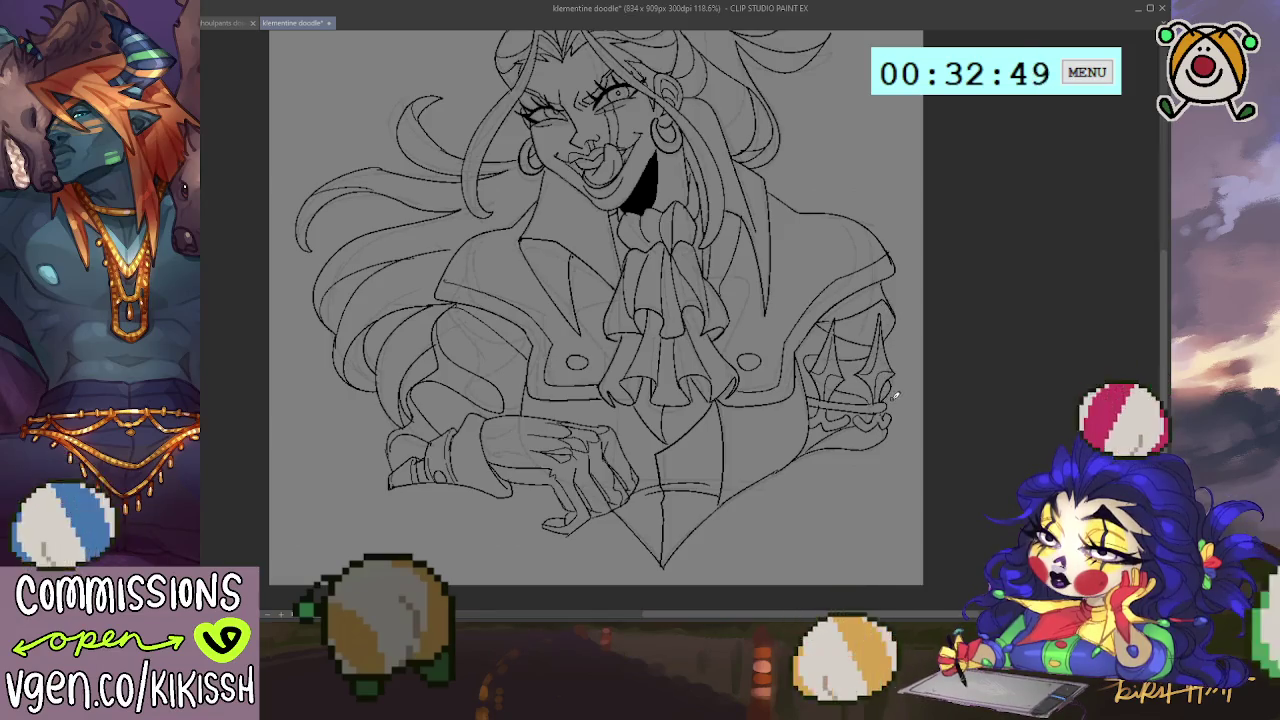
left_click_drag(880, 397, 925, 404)
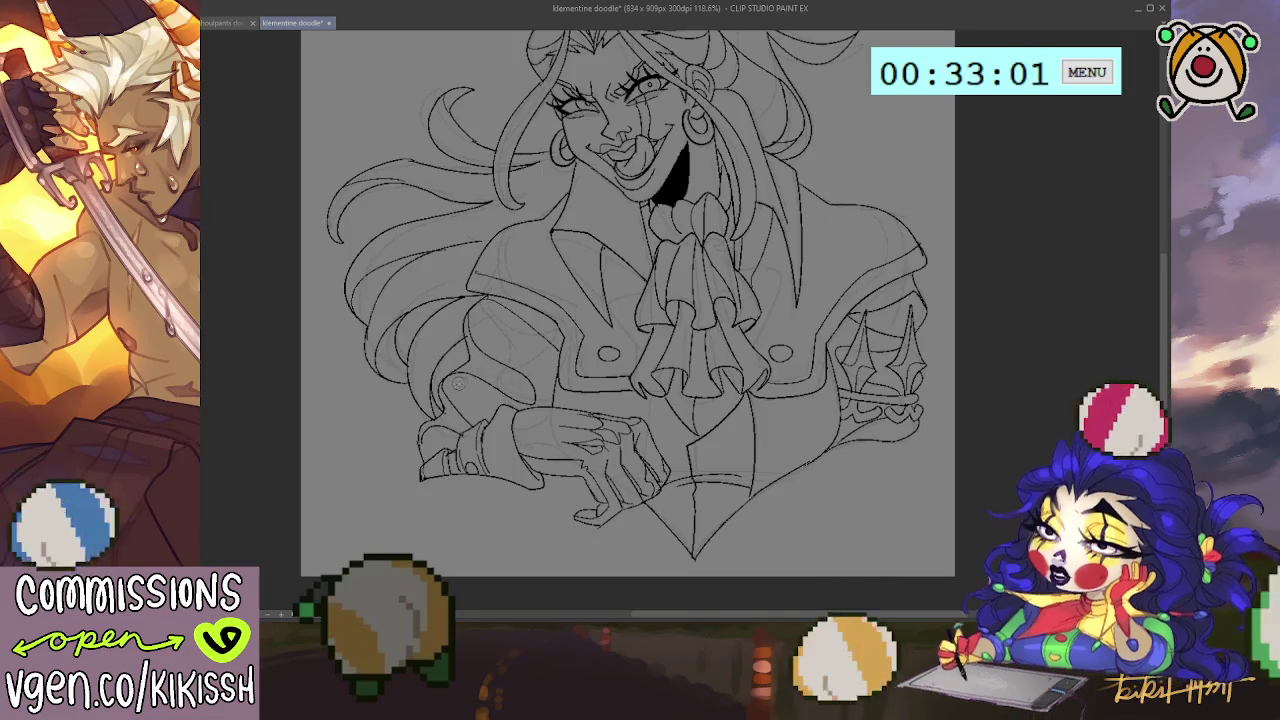
left_click_drag(605, 365, 591, 420)
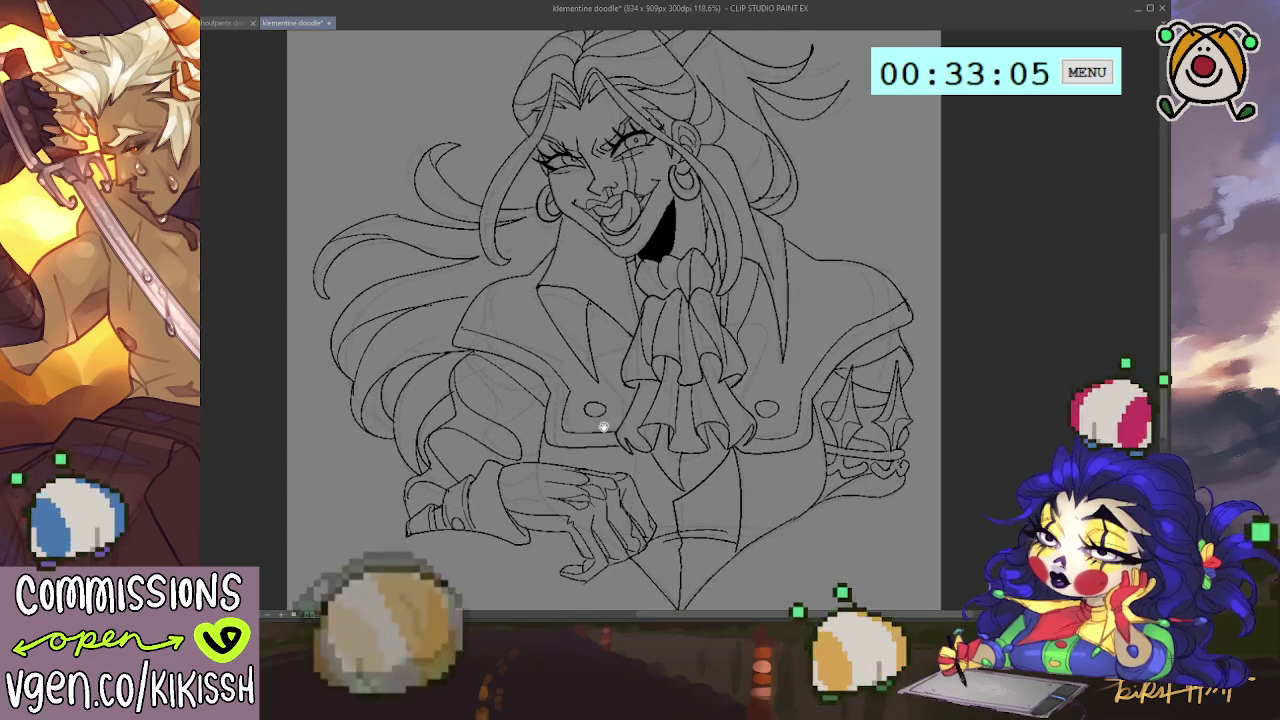
left_click_drag(603, 425, 597, 382)
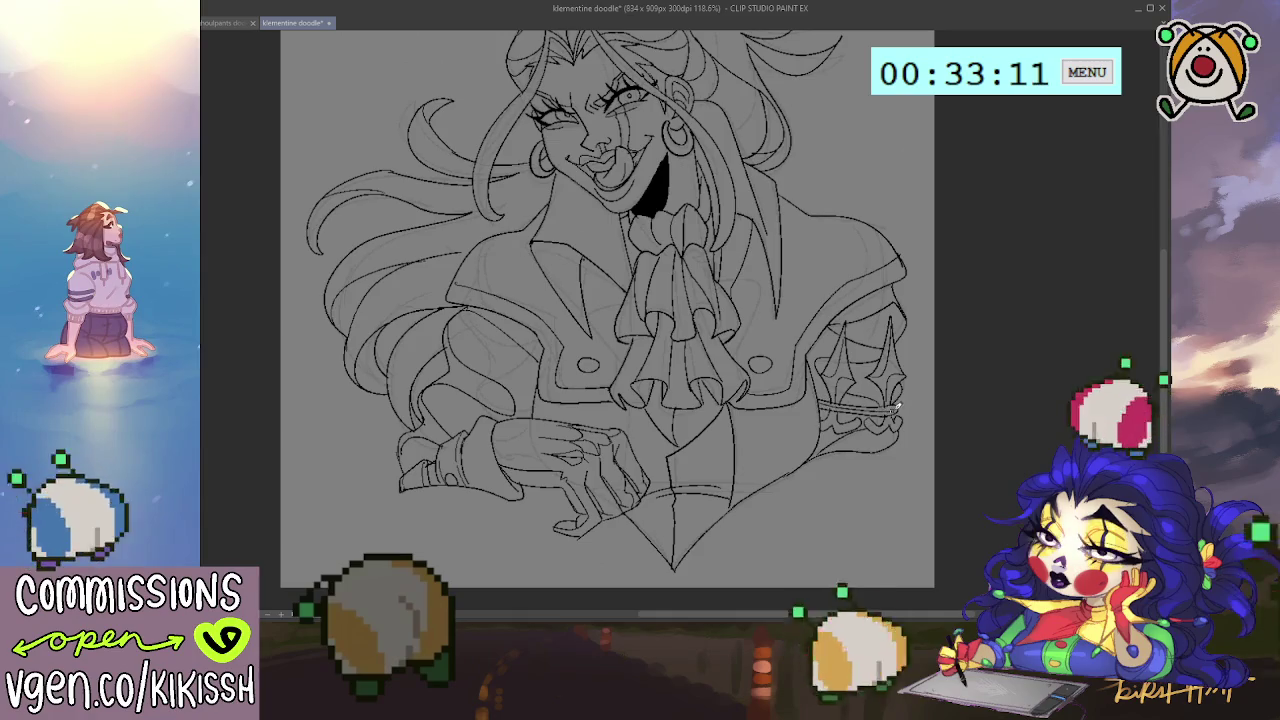
left_click_drag(901, 398, 905, 430)
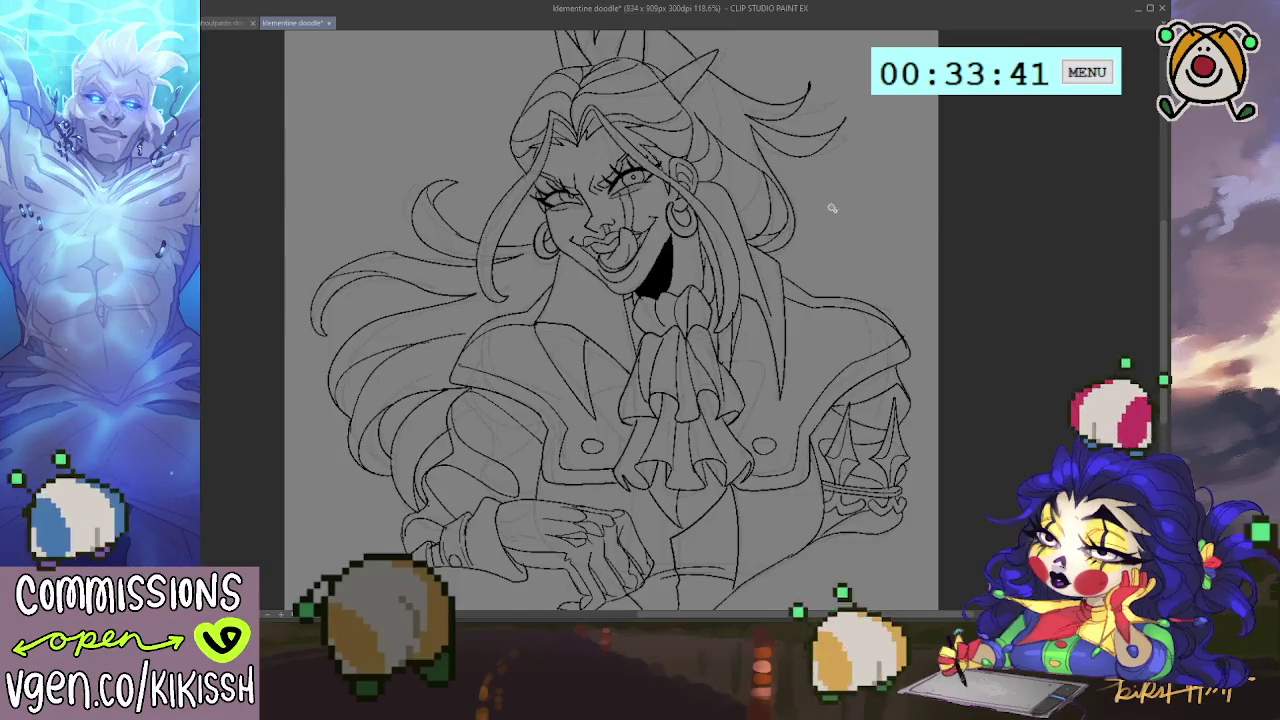
left_click(867, 259)
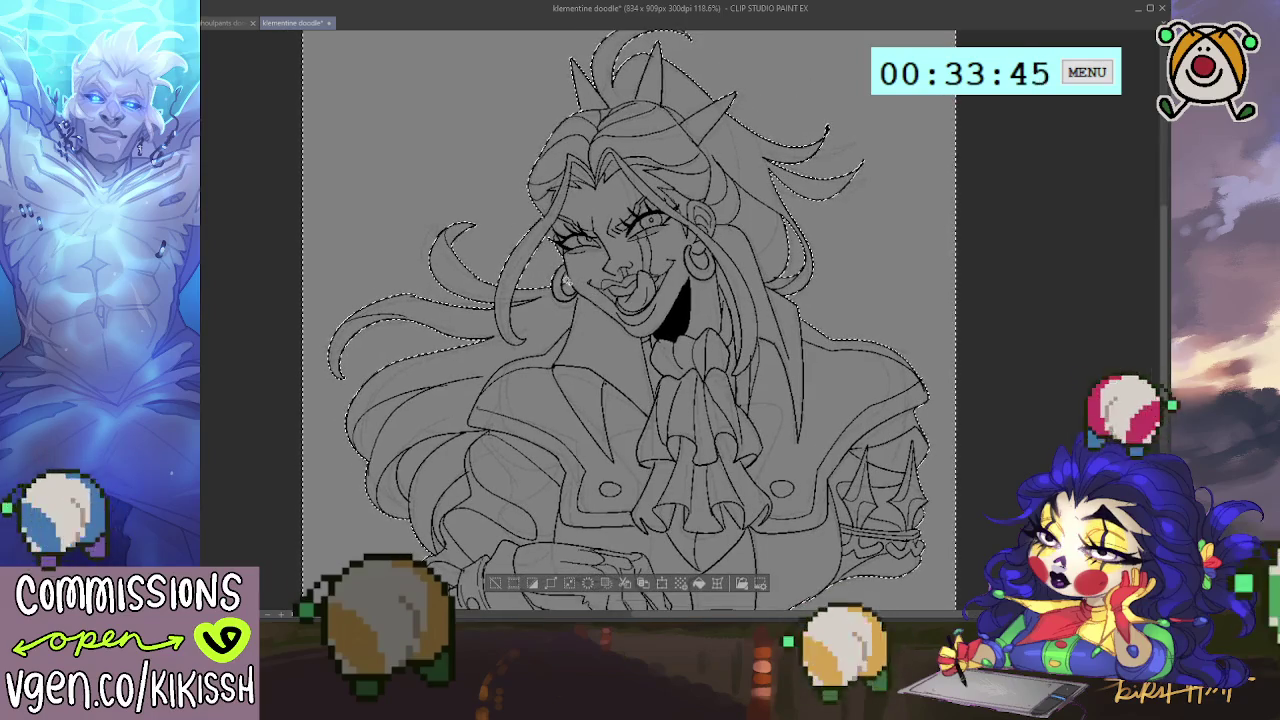
Step: Fill the selected figure silhouette with flat light grey and deselect with Ctrl+D
left_click_drag(640, 300, 642, 318)
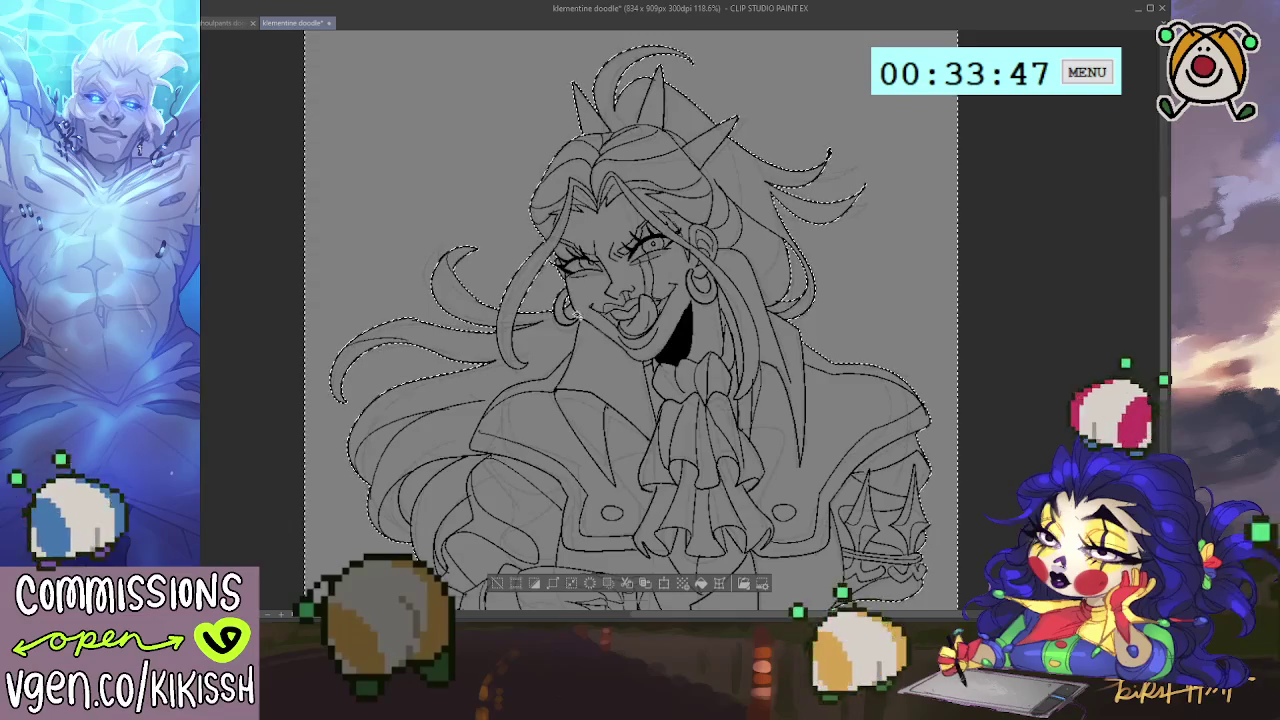
left_click_drag(601, 272, 590, 302)
scroll(595, 270, "down", 3)
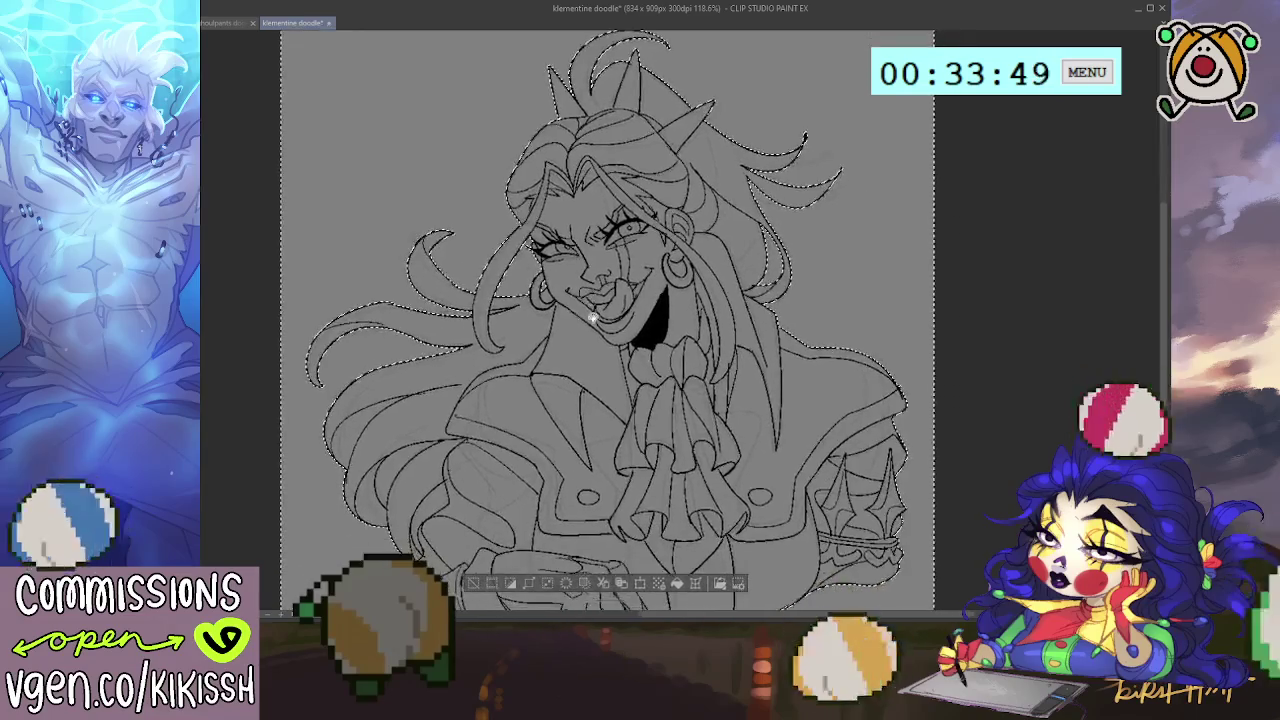
scroll(600, 243, "down", 2)
scroll(605, 248, "down", 3)
left_click_drag(610, 277, 617, 284)
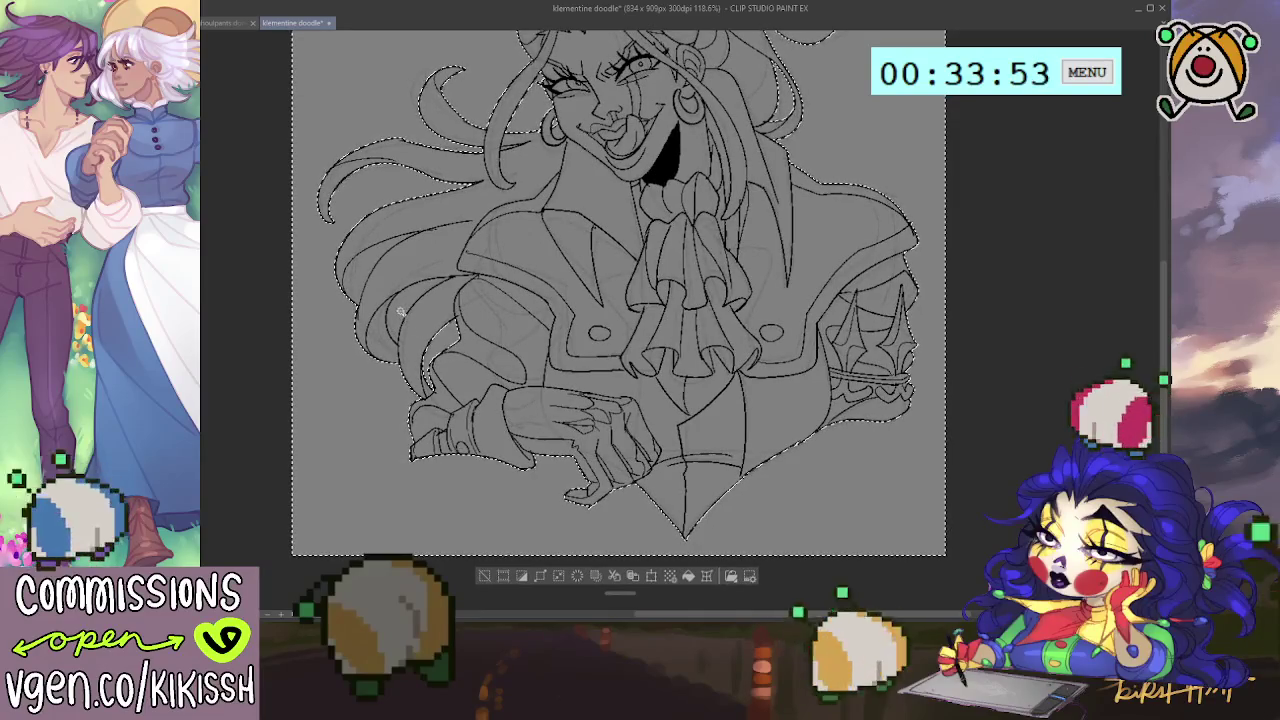
scroll(430, 330, "up", 1)
scroll(410, 325, "up", 1)
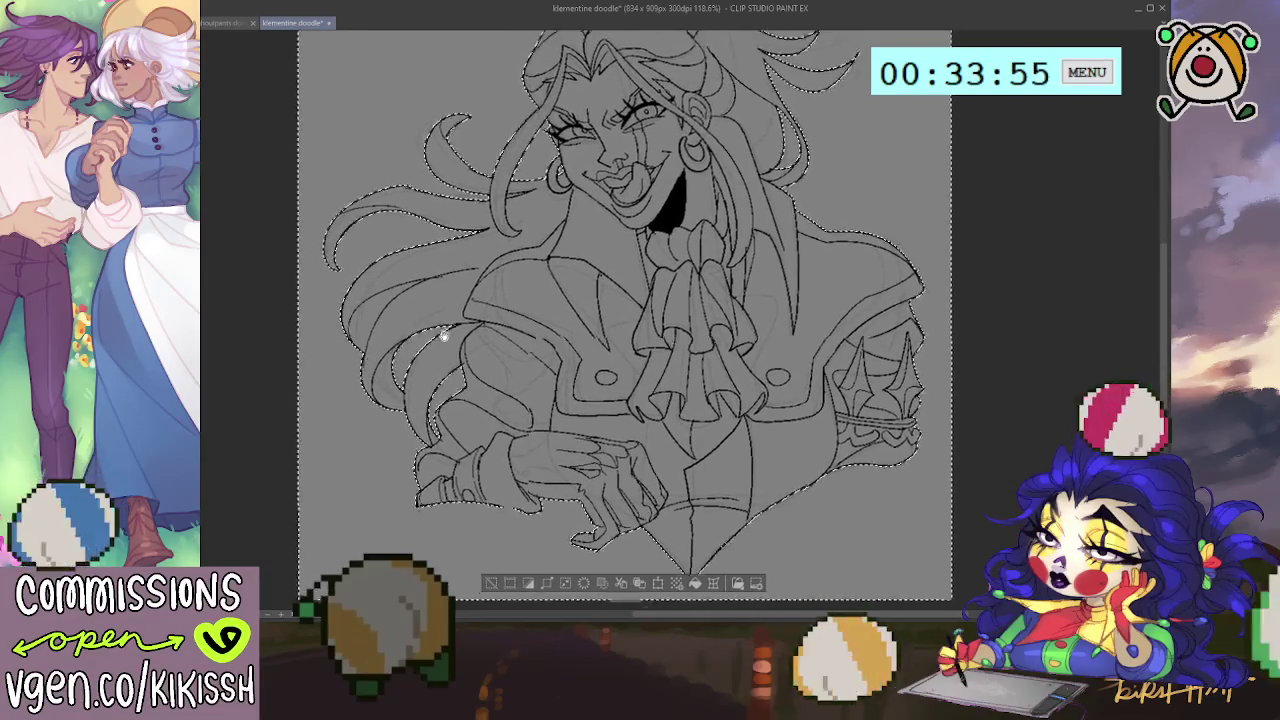
scroll(445, 400, "up", 1)
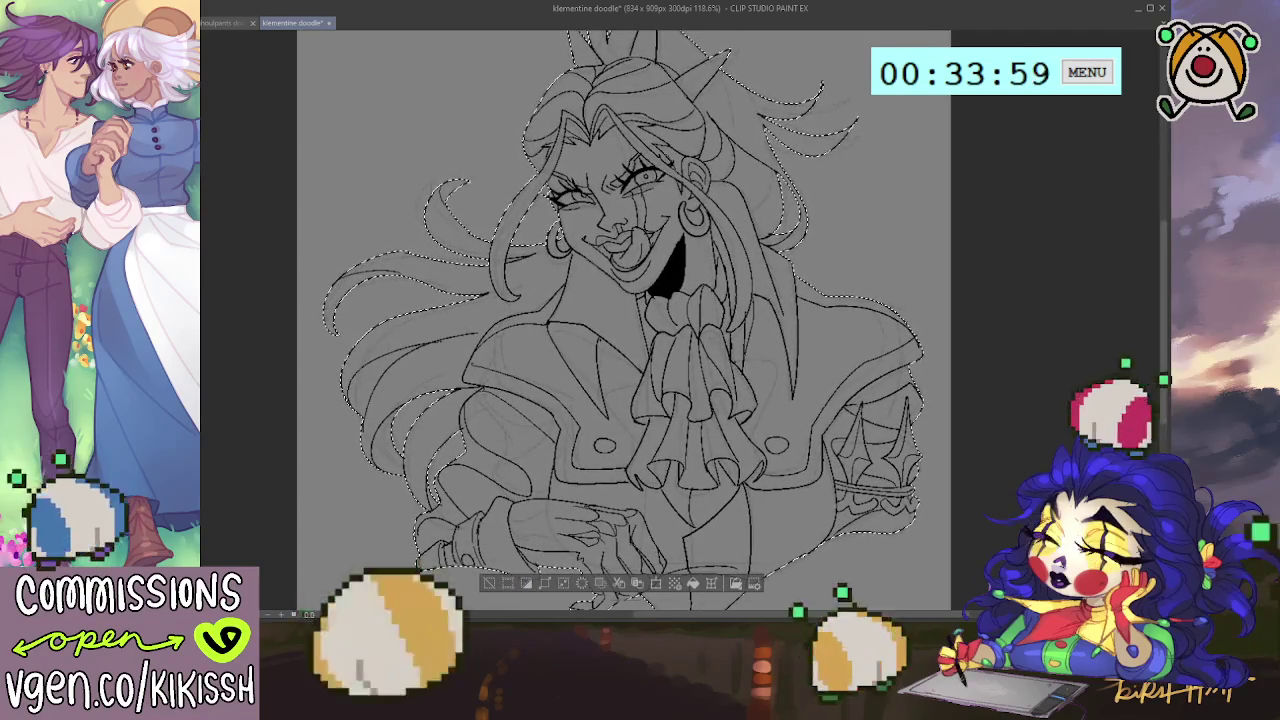
left_click(692, 583)
key("ctrl+d")
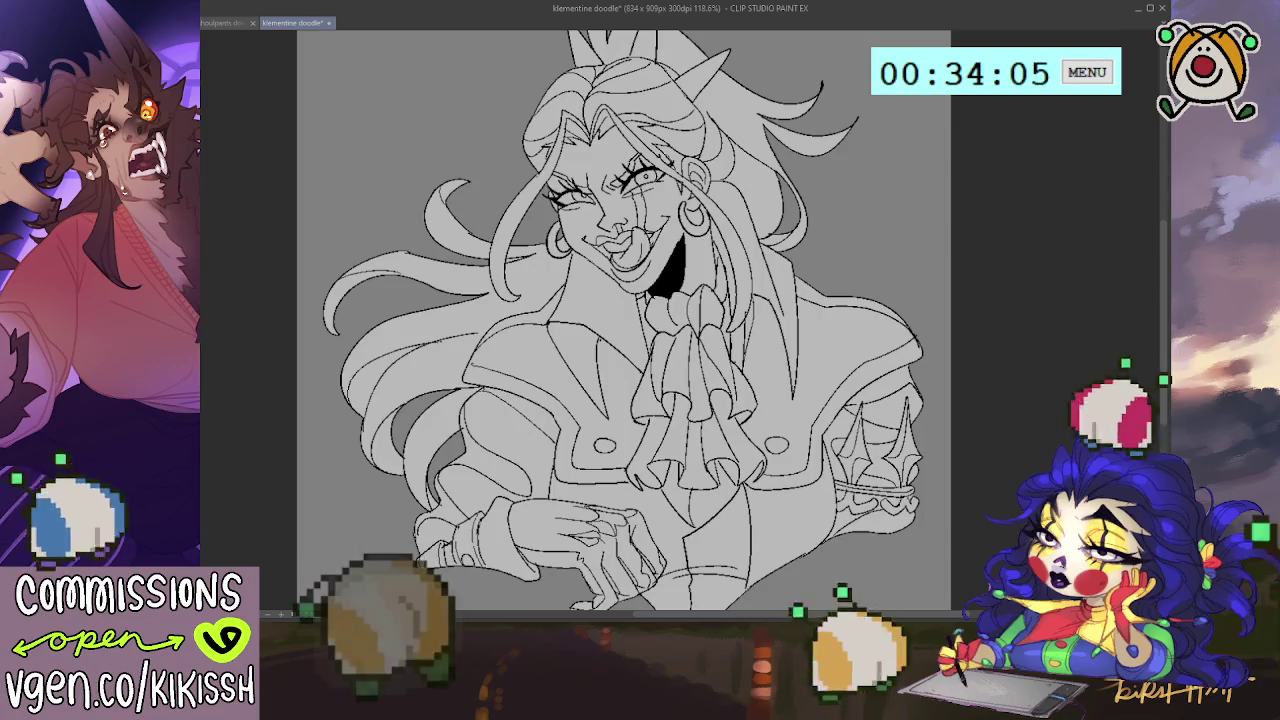
Step: Zoom out and back in to check the flat grey fill beneath the finished lineart
left_click(687, 245)
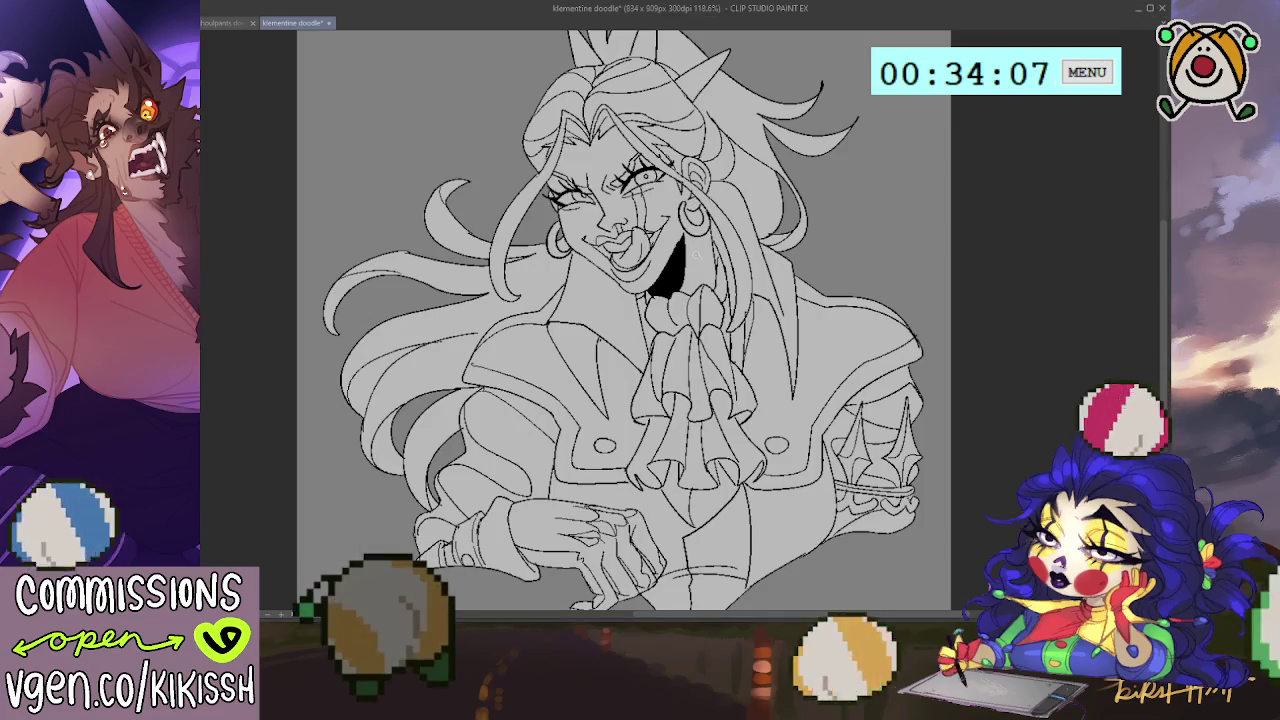
scroll(668, 308, "down", 1)
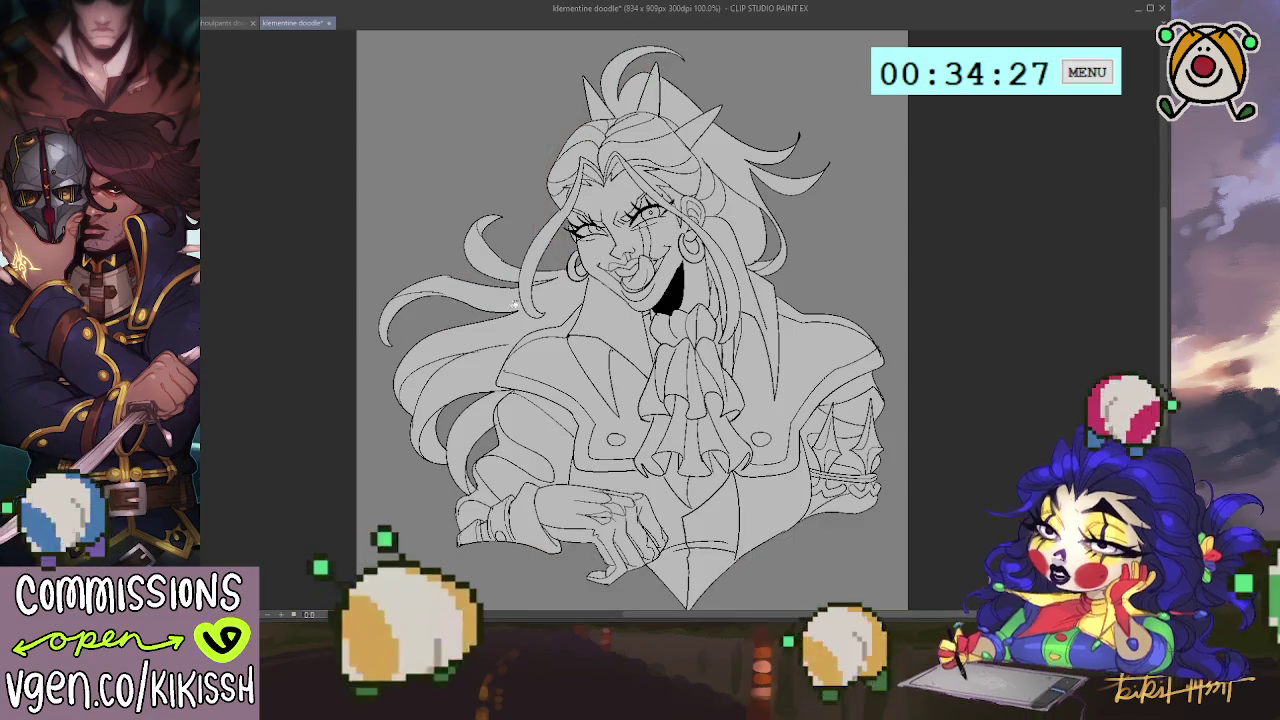
scroll(468, 319, "up", 1)
scroll(515, 300, "up", 1)
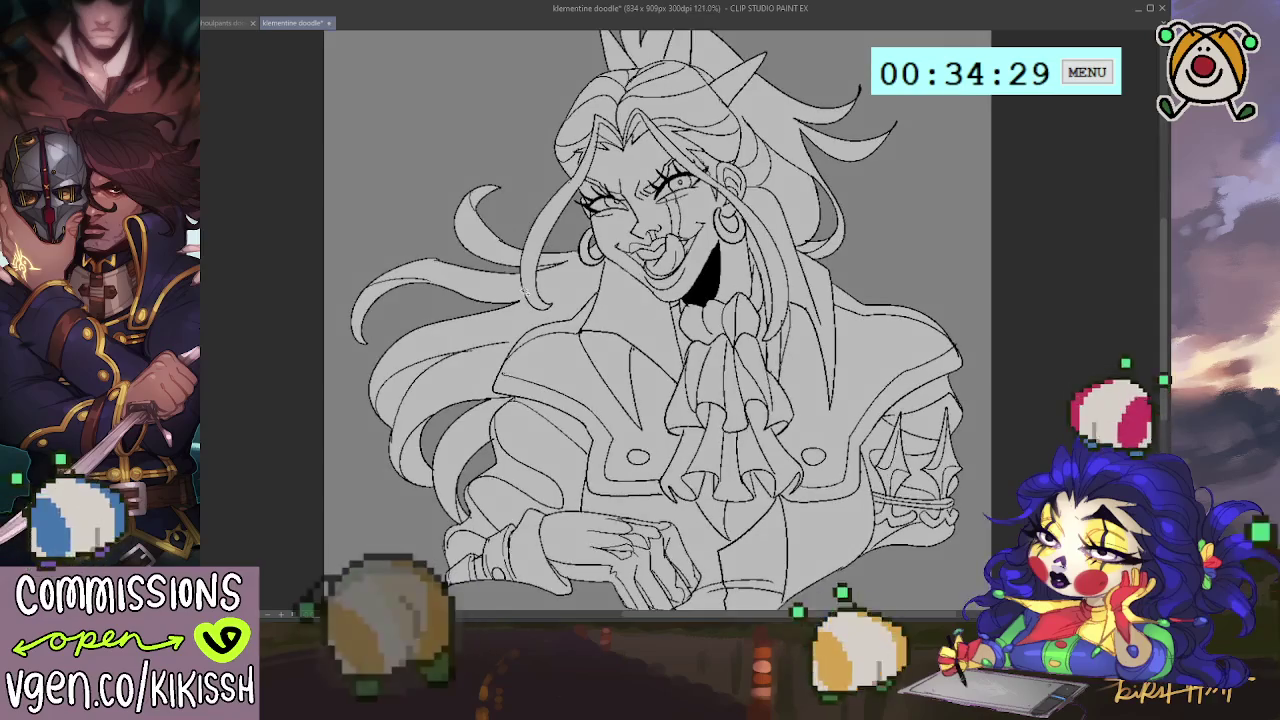
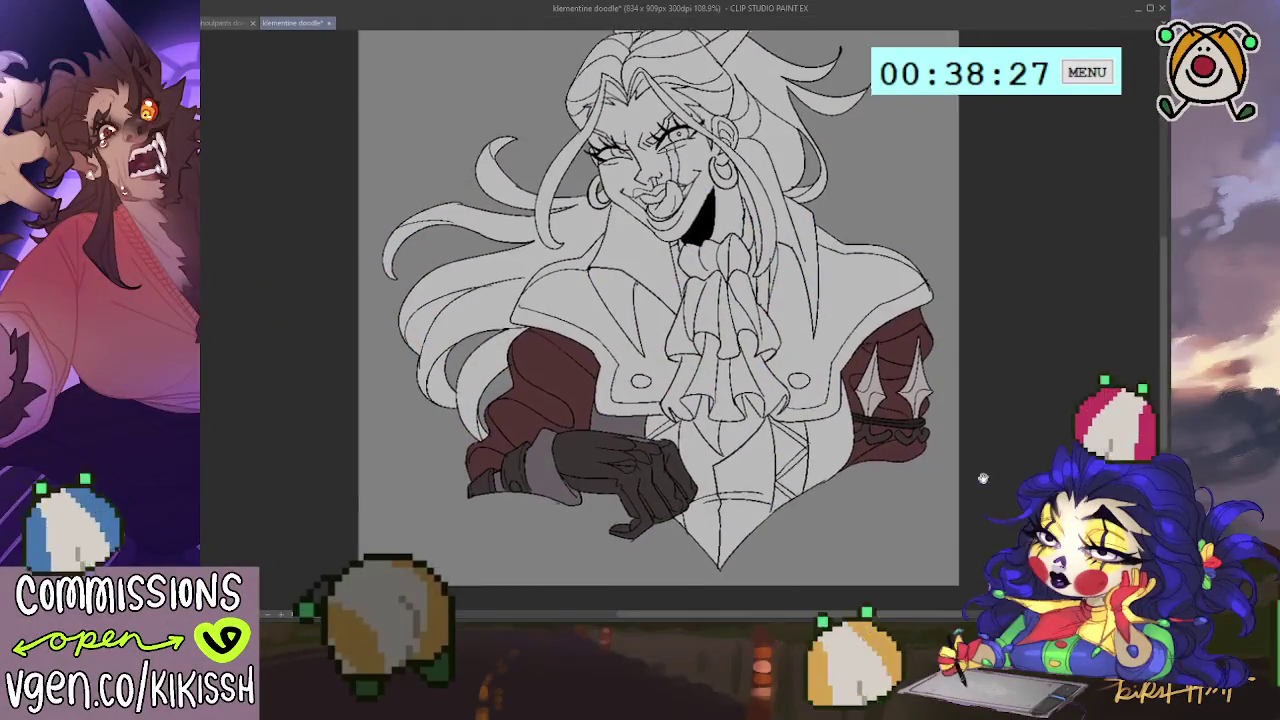
Step: Lasso-fill the gap beside the right sleeve with dark grey
scroll(983, 484, "up", 1)
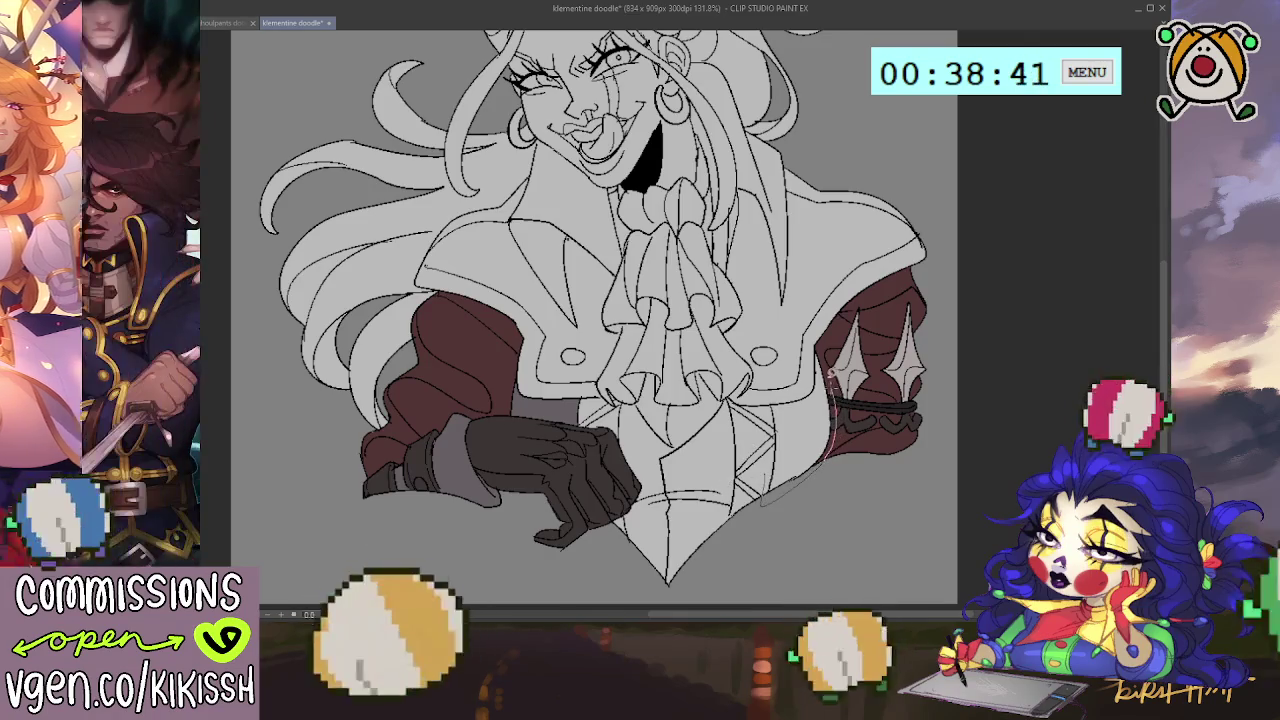
left_click_drag(822, 345, 830, 400)
left_click_drag(830, 455, 775, 400)
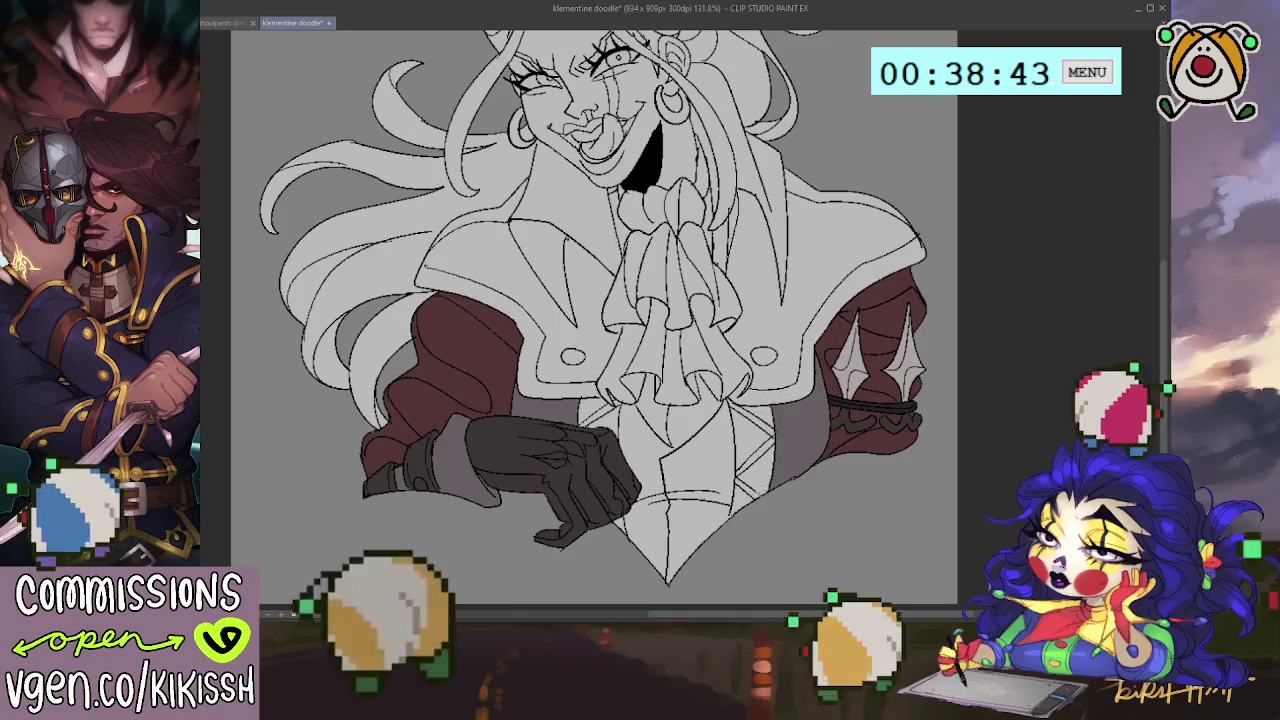
left_click_drag(693, 519, 700, 525)
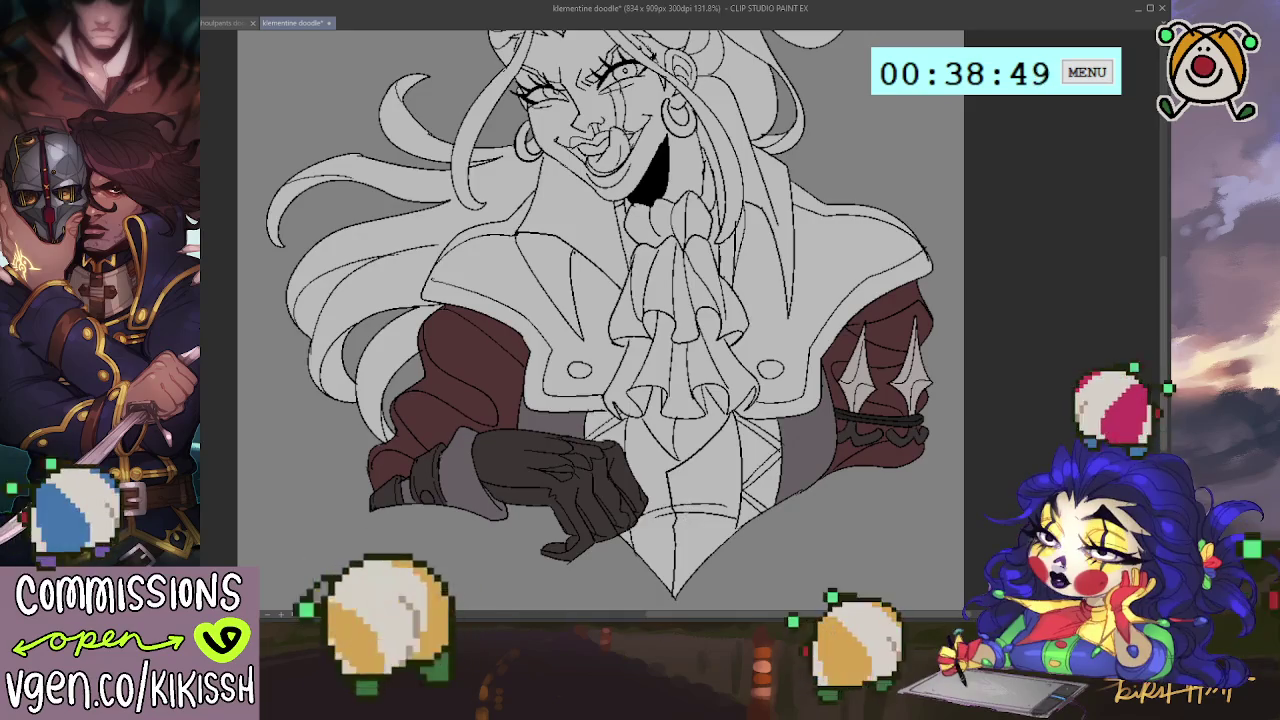
left_click(378, 457)
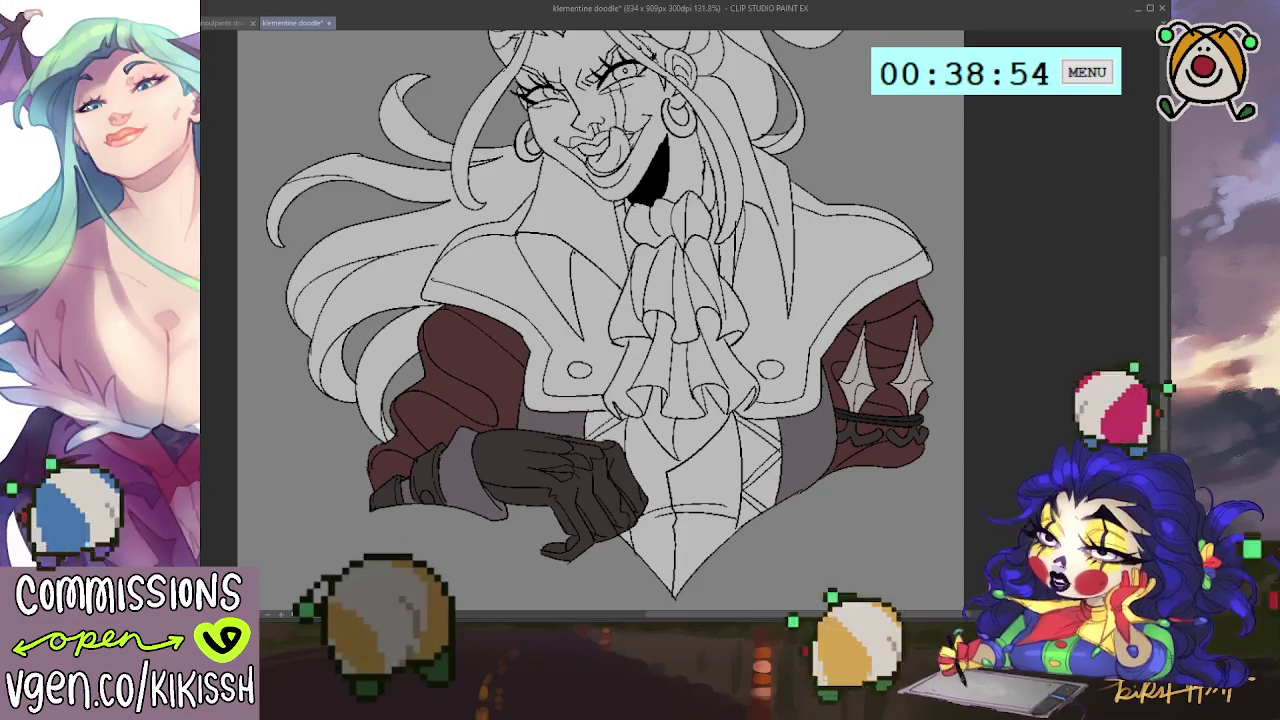
scroll(600, 320, "down", 1)
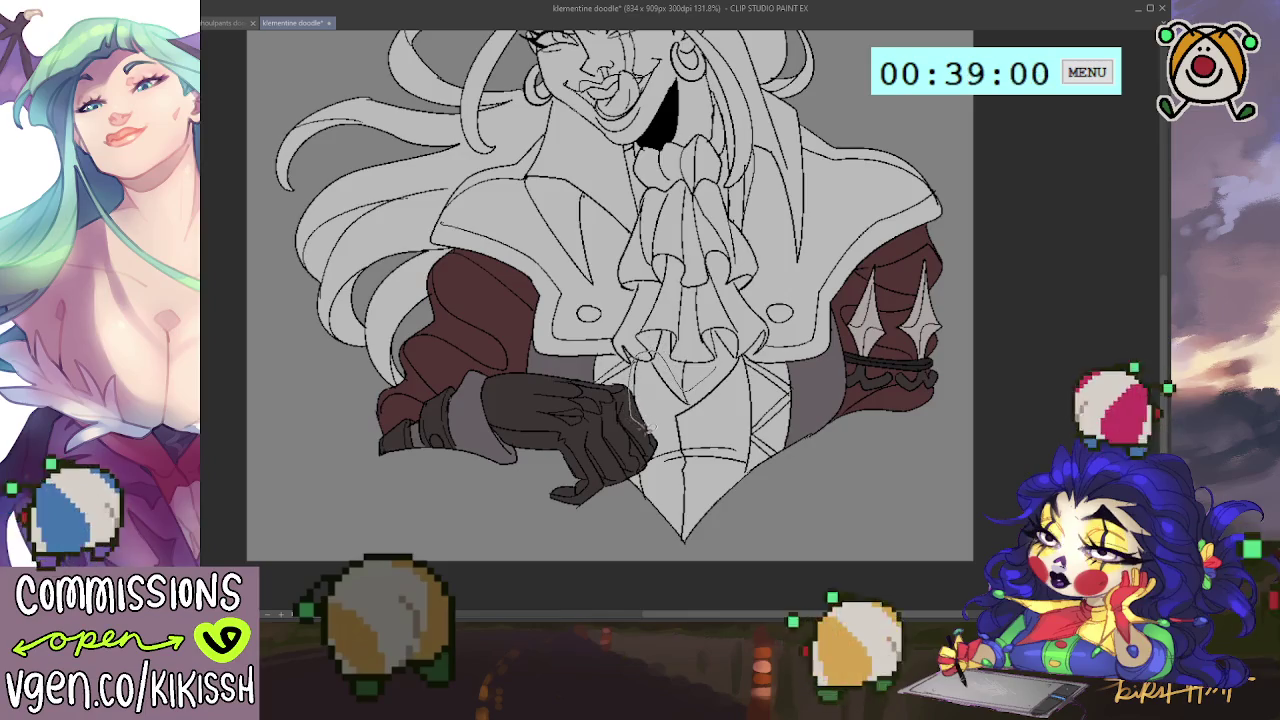
Step: Fill the vest front white and the panels beside the glove and right of the vest orange-patterned
mouse_move(641, 461)
left_mouse_down()
mouse_move(647, 530)
mouse_move(748, 455)
left_mouse_up()
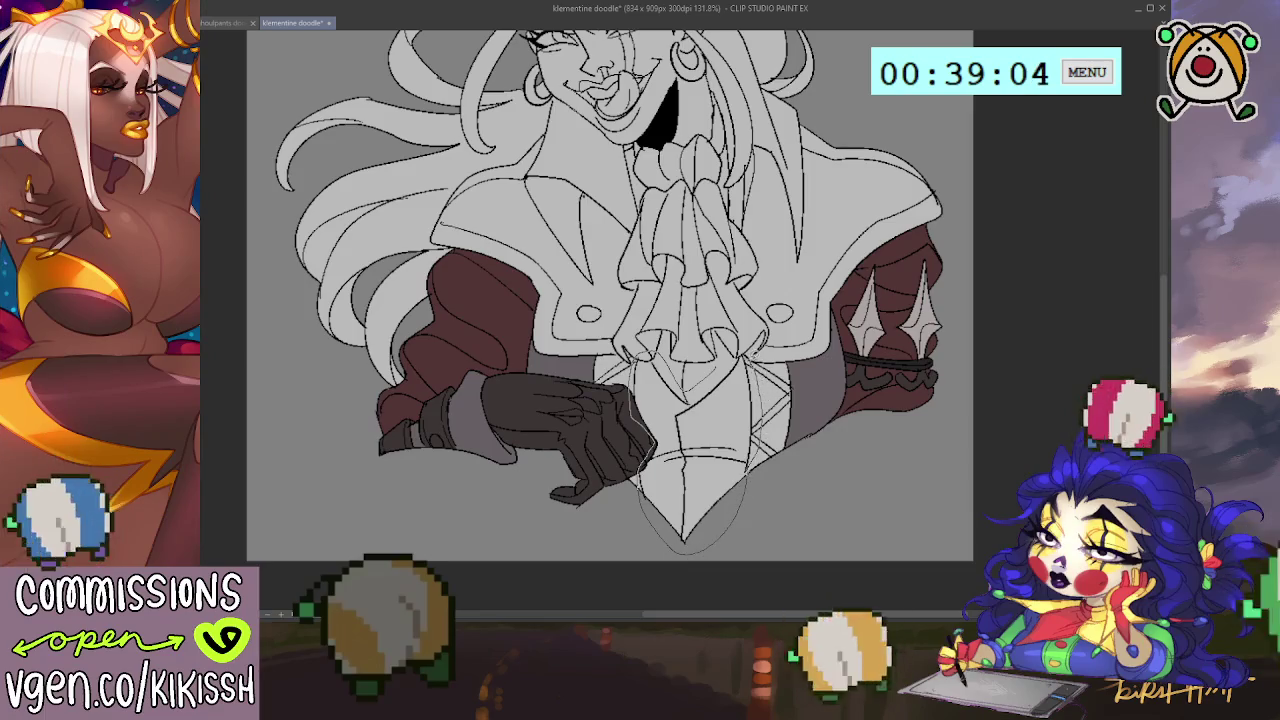
left_click_drag(730, 353, 727, 373)
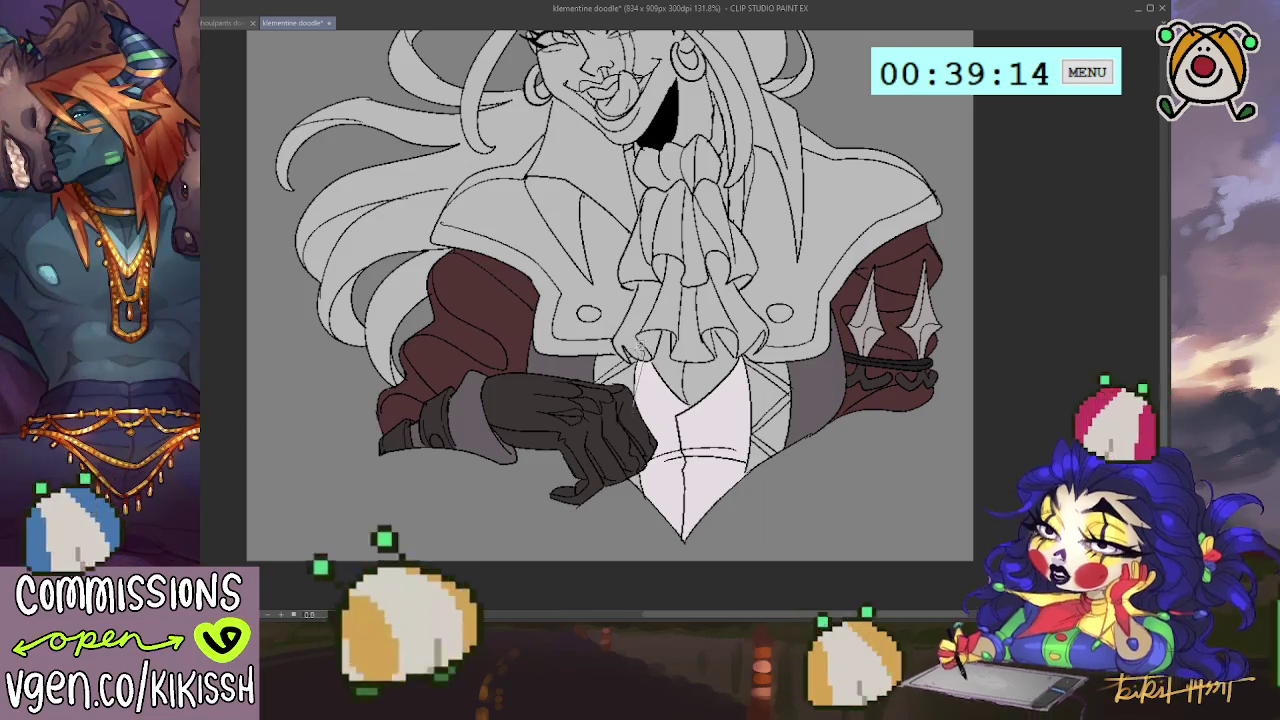
mouse_move(592, 380)
left_mouse_down()
mouse_move(625, 392)
mouse_move(615, 360)
left_mouse_up()
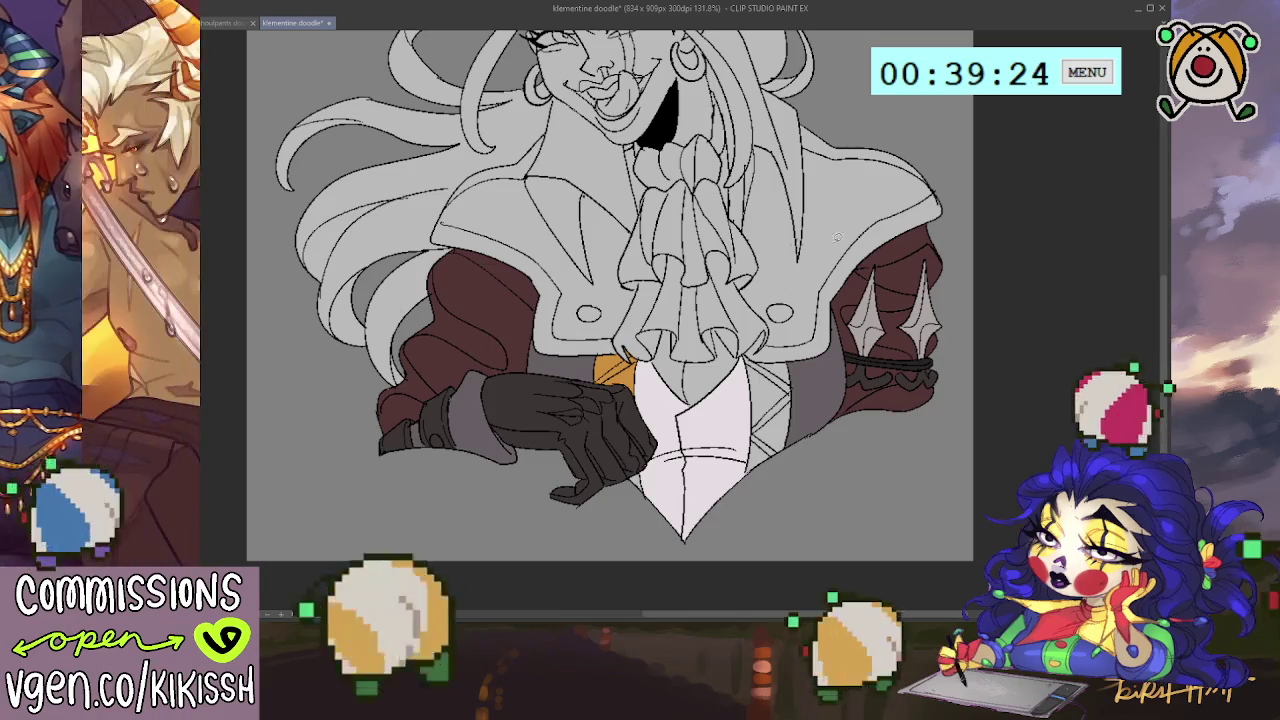
left_click_drag(648, 466, 630, 482)
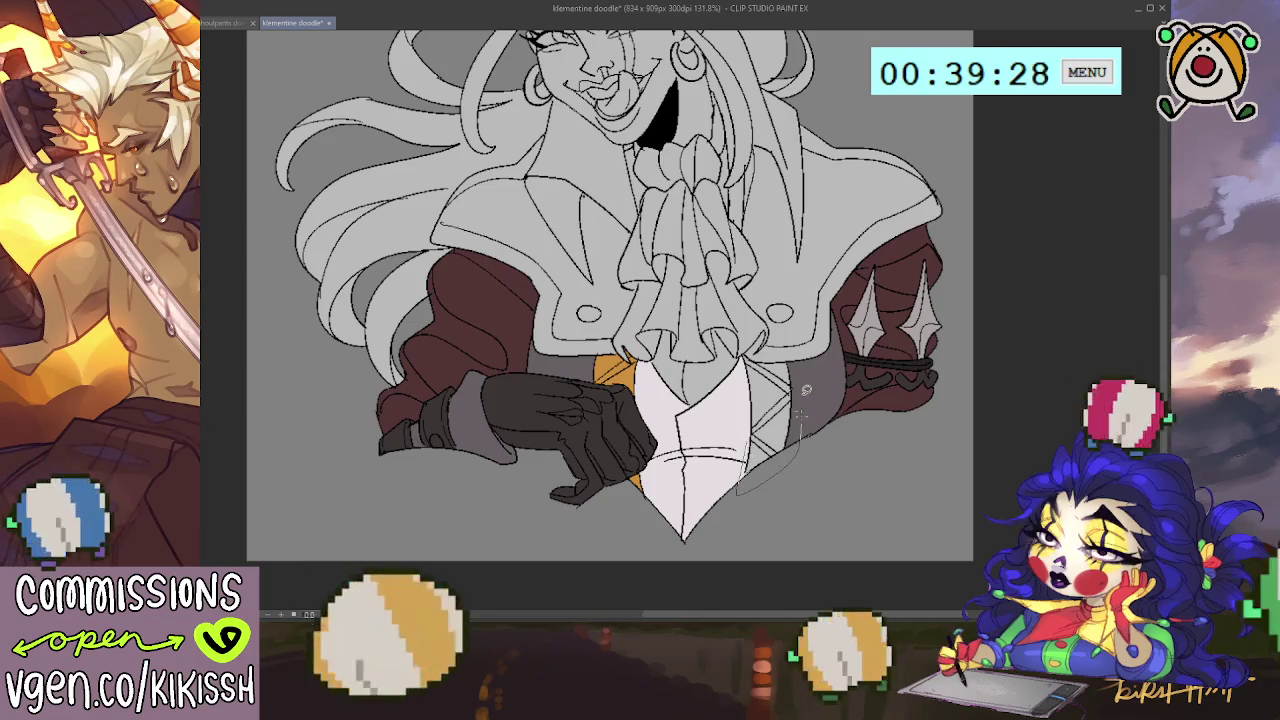
left_click_drag(740, 488, 758, 345)
left_click_drag(790, 445, 742, 486)
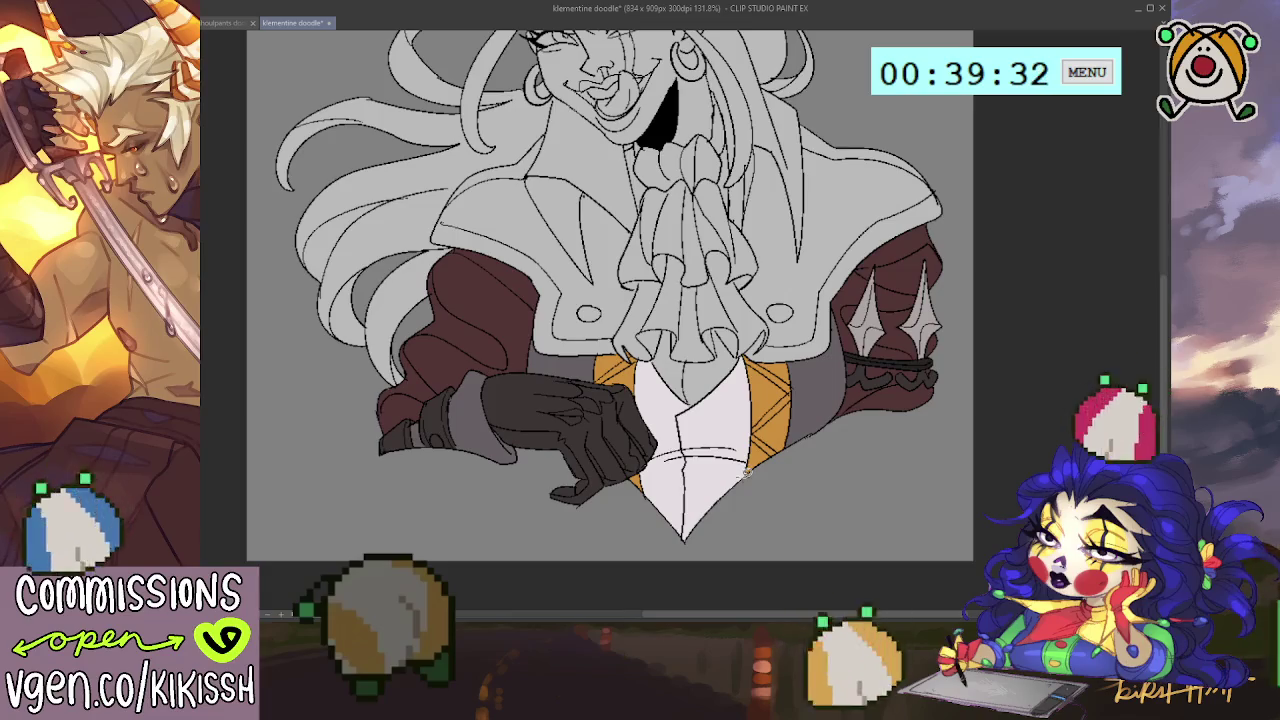
left_click_drag(607, 416, 613, 452)
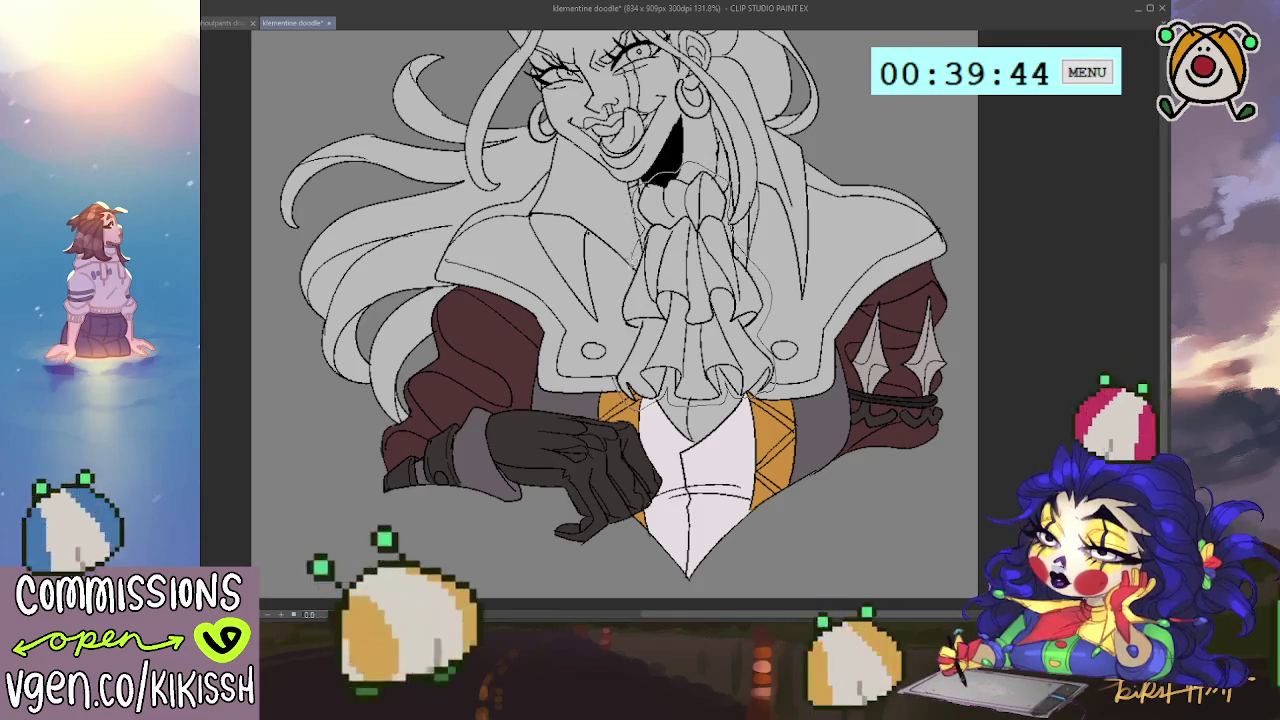
Step: Bucket-fill the ruffled cravat white and brush black into the shadow under the chin
left_click(671, 385)
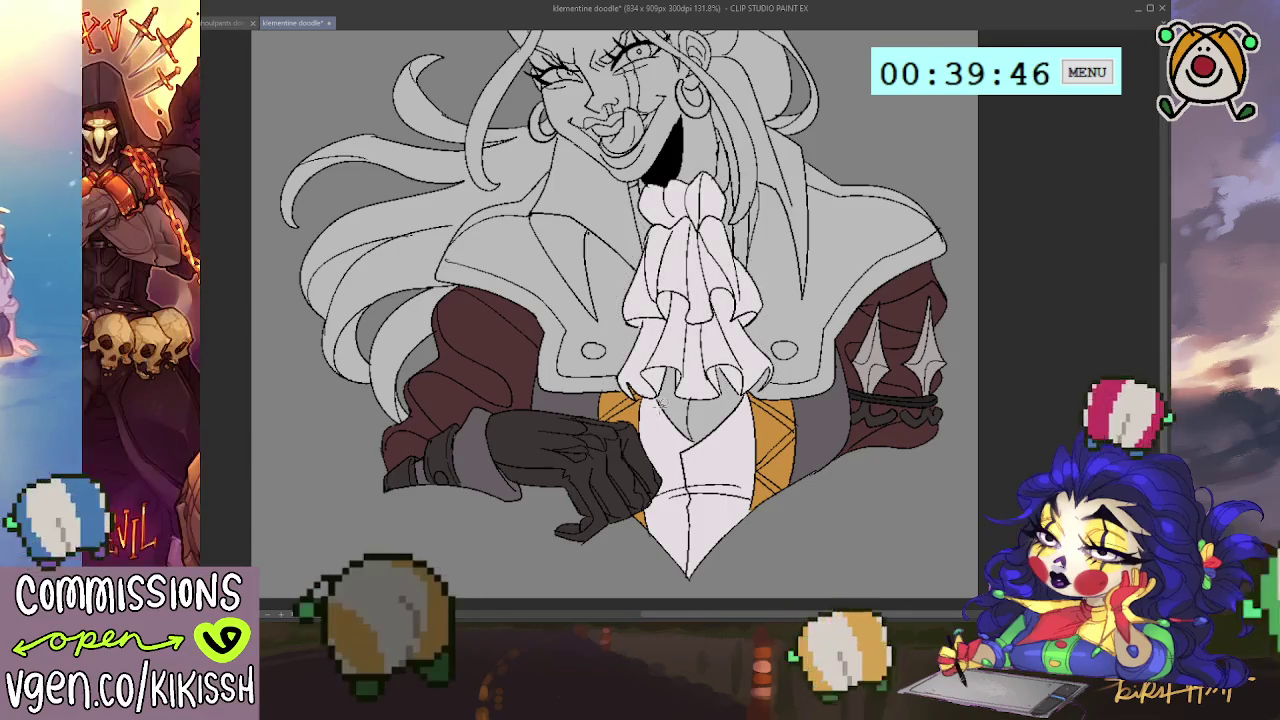
left_click_drag(671, 389, 698, 423)
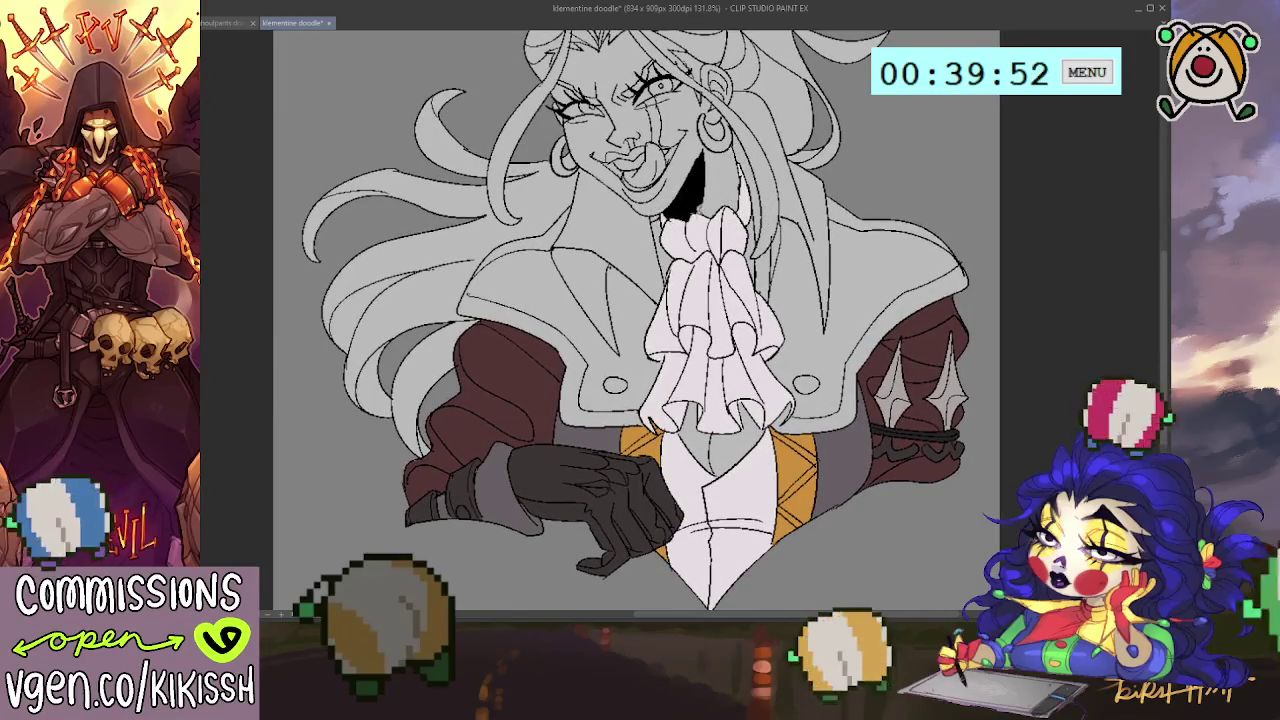
left_click_drag(688, 215, 676, 210)
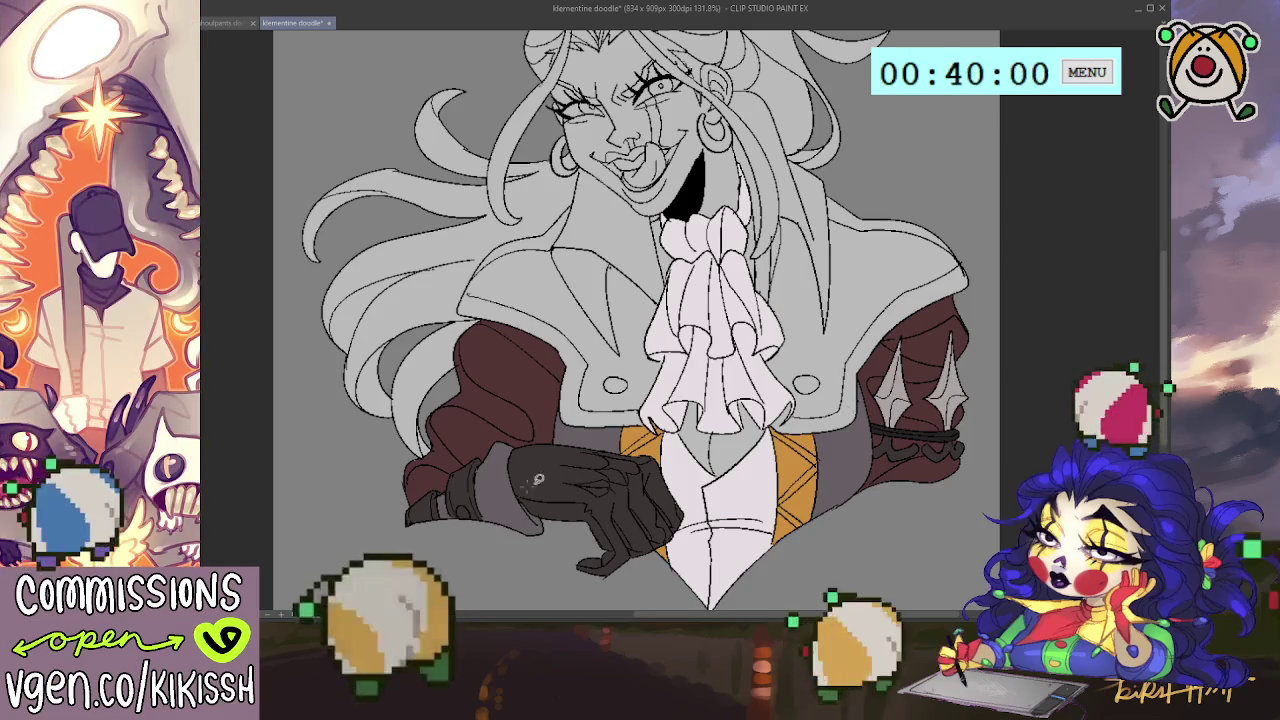
scroll(850, 404, "up", 2)
scroll(850, 404, "up", 1)
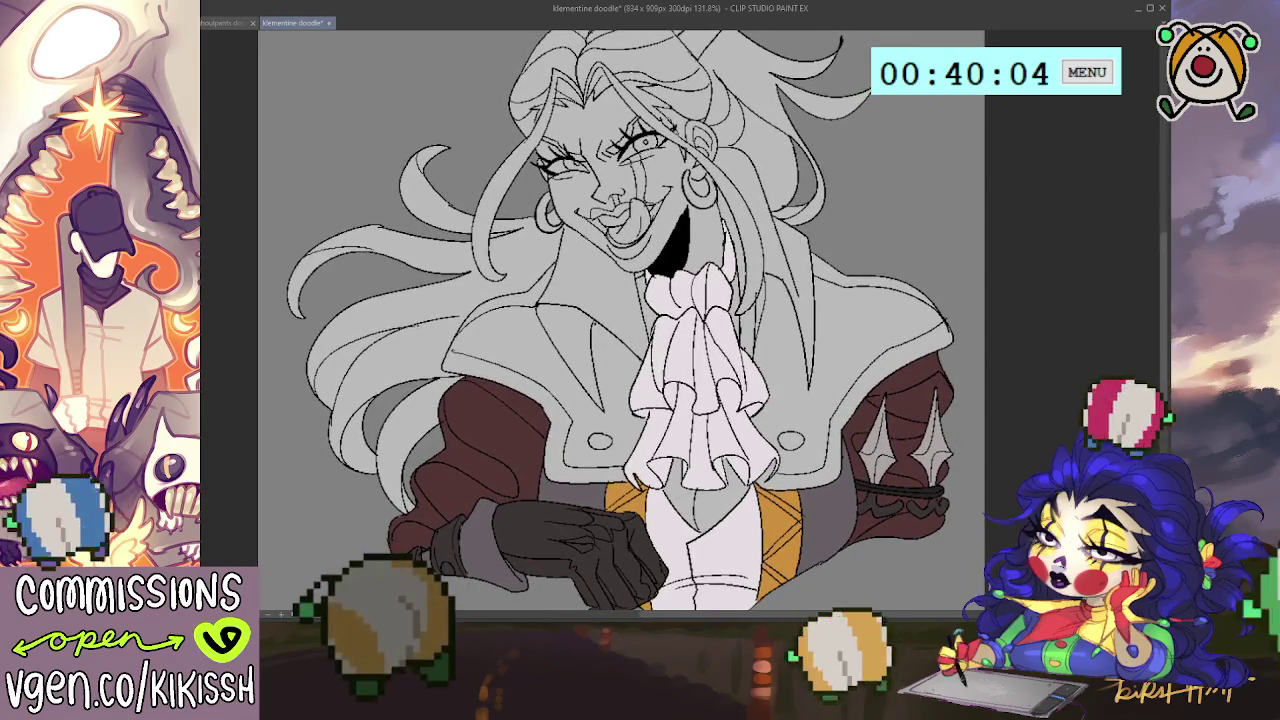
Step: Sketch the lapel beside the cravat and fill it dark grey
mouse_move(735, 330)
left_mouse_down()
mouse_move(768, 370)
mouse_move(832, 400)
left_mouse_up()
left_click_drag(822, 212, 798, 240)
left_click_drag(780, 198, 804, 226)
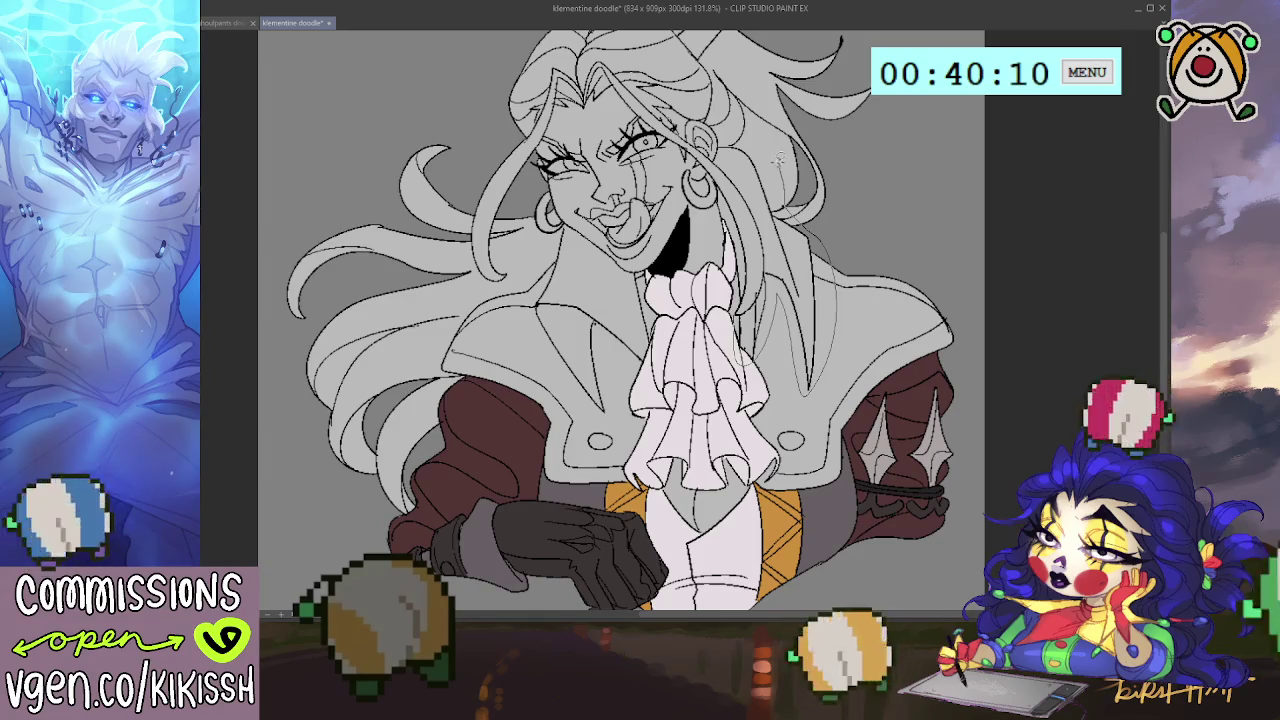
left_click_drag(706, 160, 758, 226)
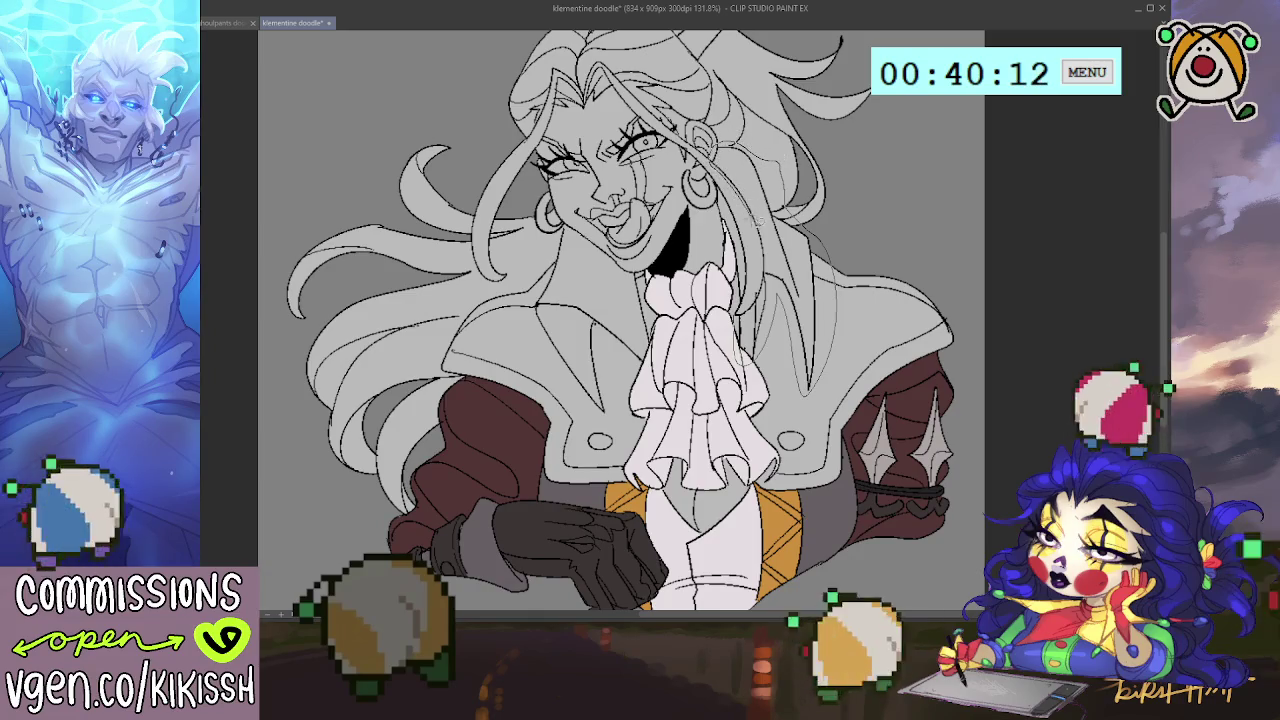
left_click_drag(752, 272, 766, 300)
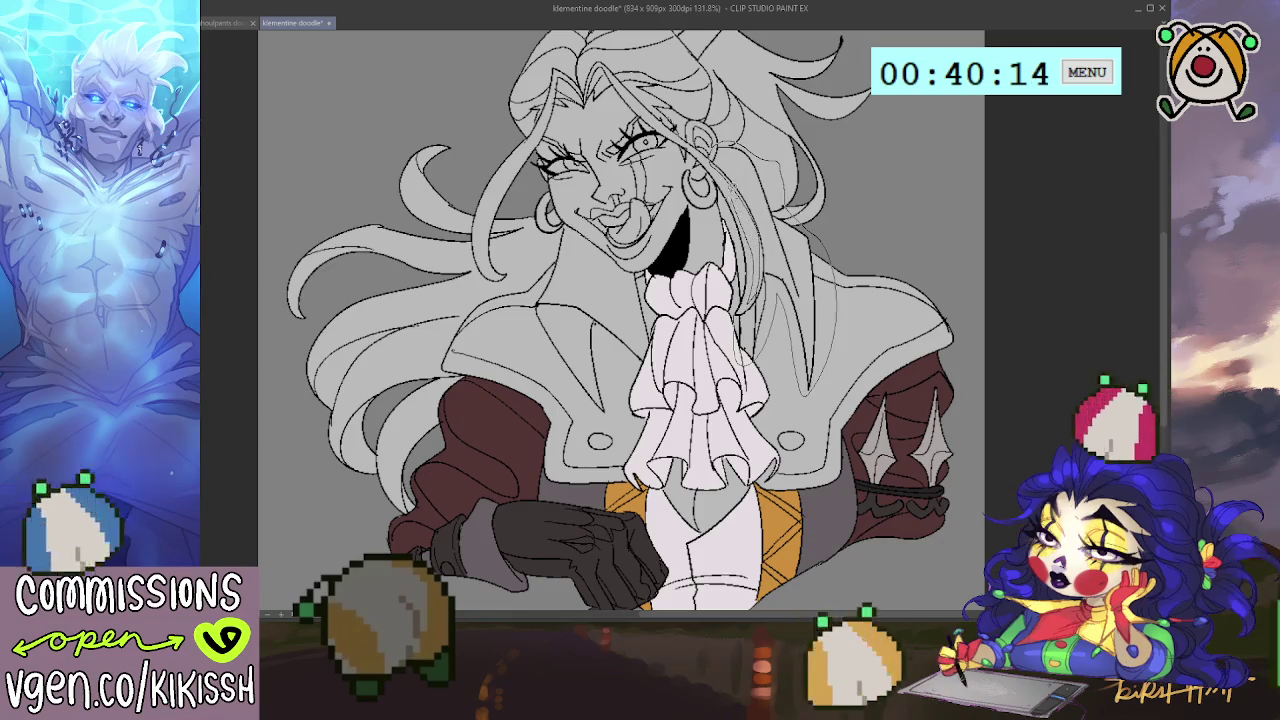
left_click_drag(714, 186, 749, 325)
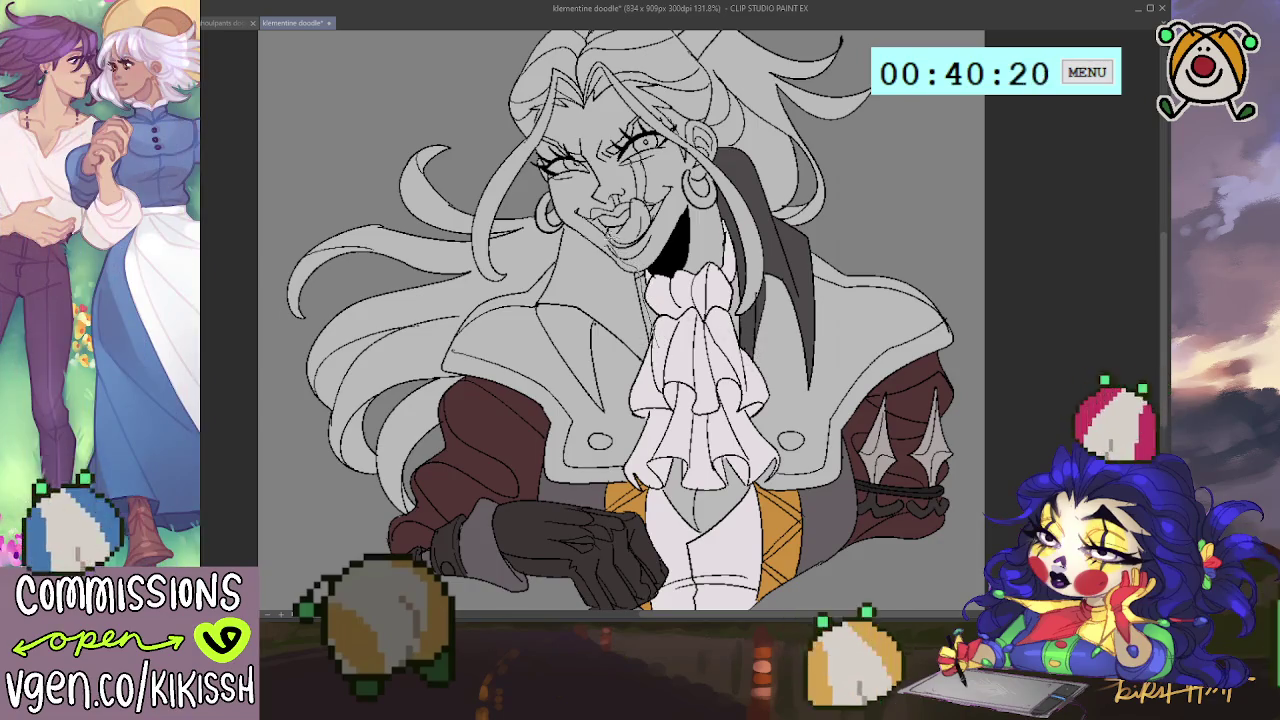
mouse_move(527, 296)
left_mouse_down()
mouse_move(566, 386)
mouse_move(618, 420)
left_mouse_up()
left_click(640, 350)
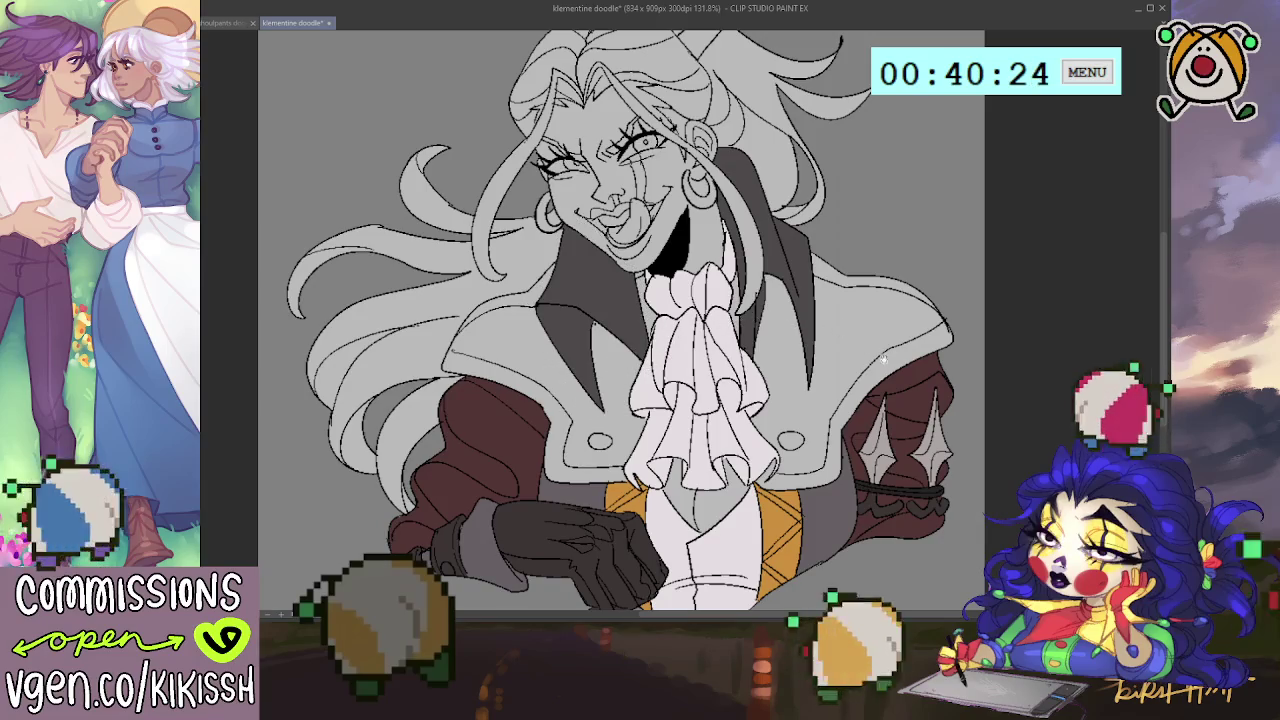
Step: Darken the lighter part of the glove and lasso-fill the left lapel dark grey
left_click_drag(884, 345, 887, 347)
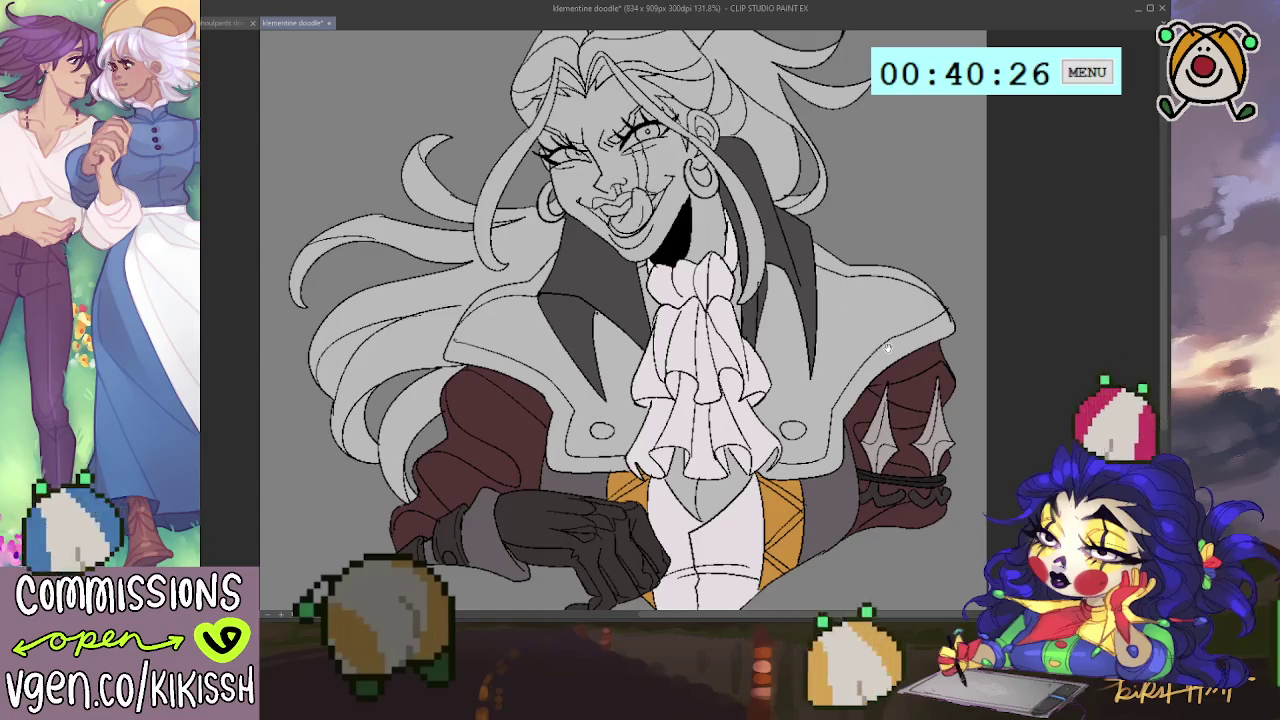
left_click(523, 520)
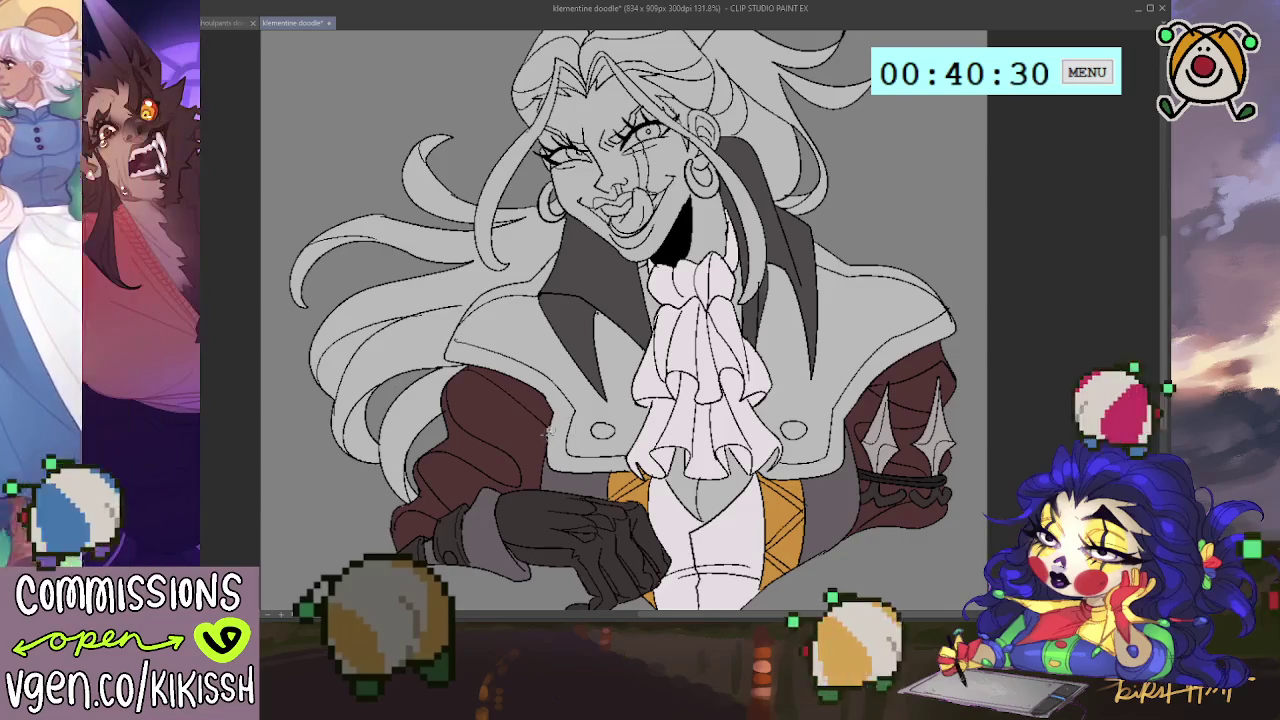
left_click_drag(545, 418, 645, 470)
left_click_drag(657, 388, 571, 258)
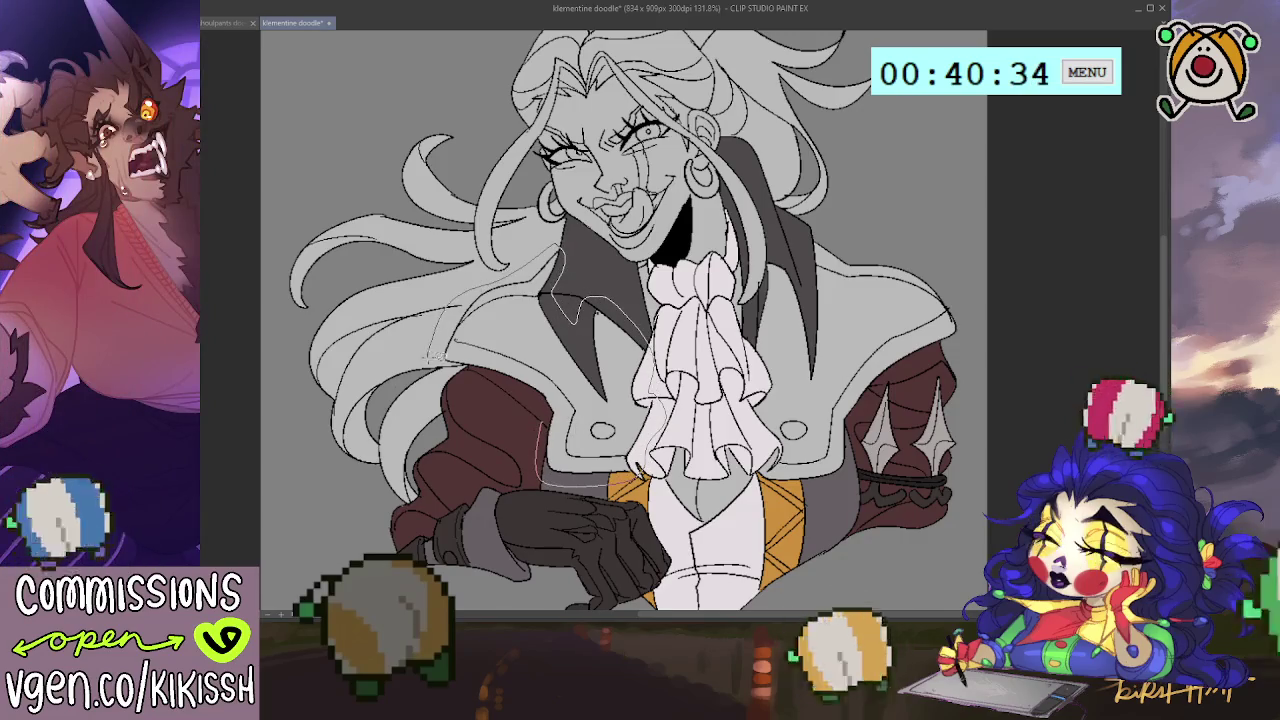
left_click_drag(495, 275, 588, 418)
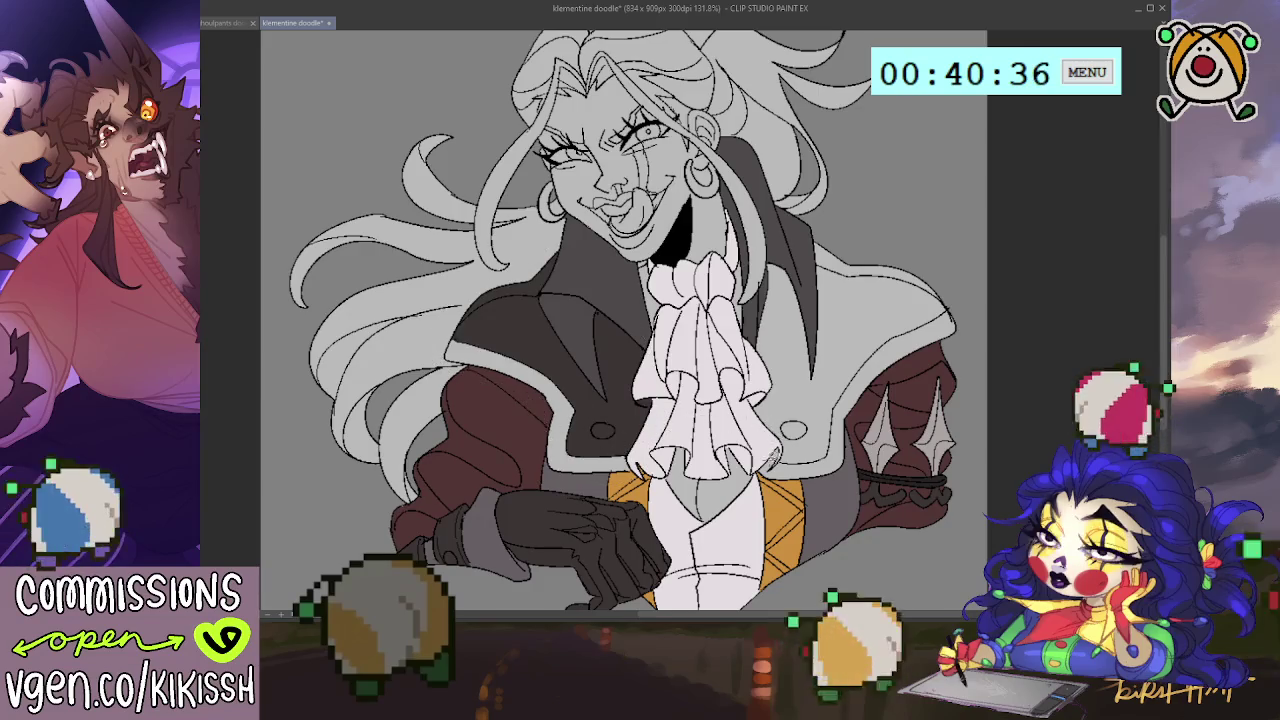
Step: Fill the jacket's right shoulder and the area over the left sleeve dark grey
mouse_move(789, 463)
left_mouse_down()
mouse_move(840, 430)
mouse_move(880, 365)
mouse_move(883, 253)
left_mouse_up()
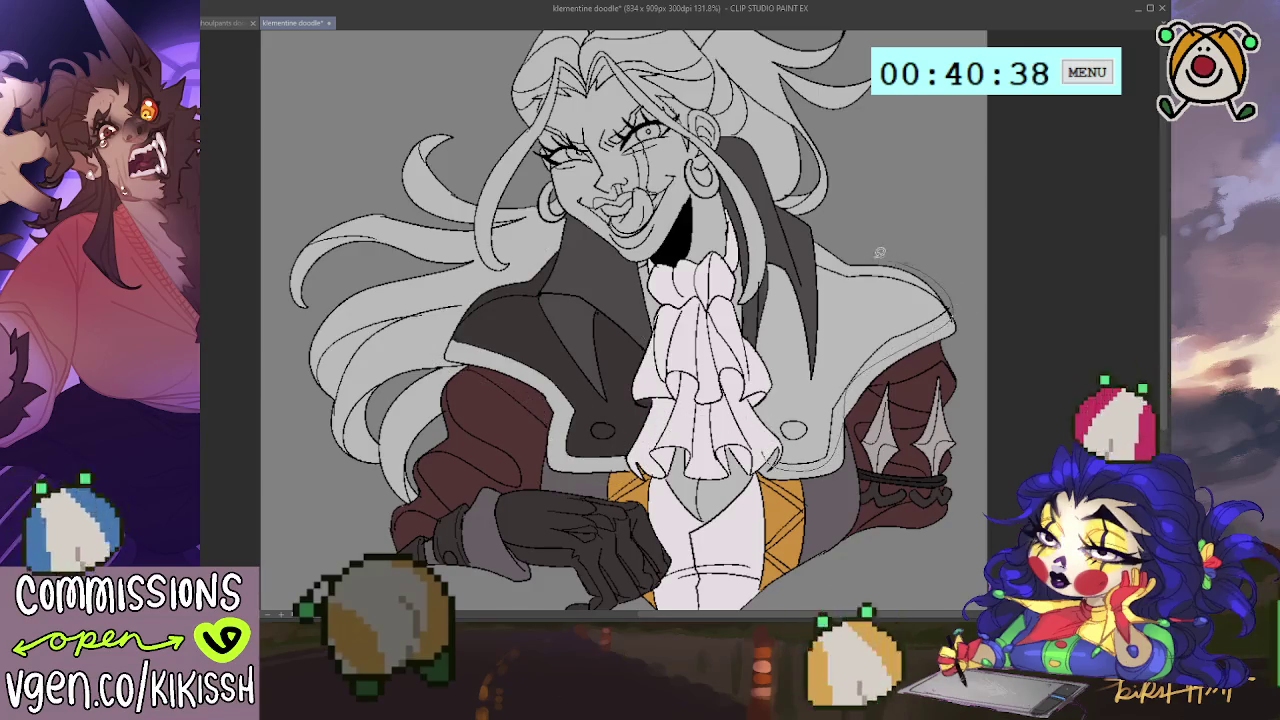
left_click_drag(804, 242, 771, 248)
left_click_drag(749, 336, 758, 368)
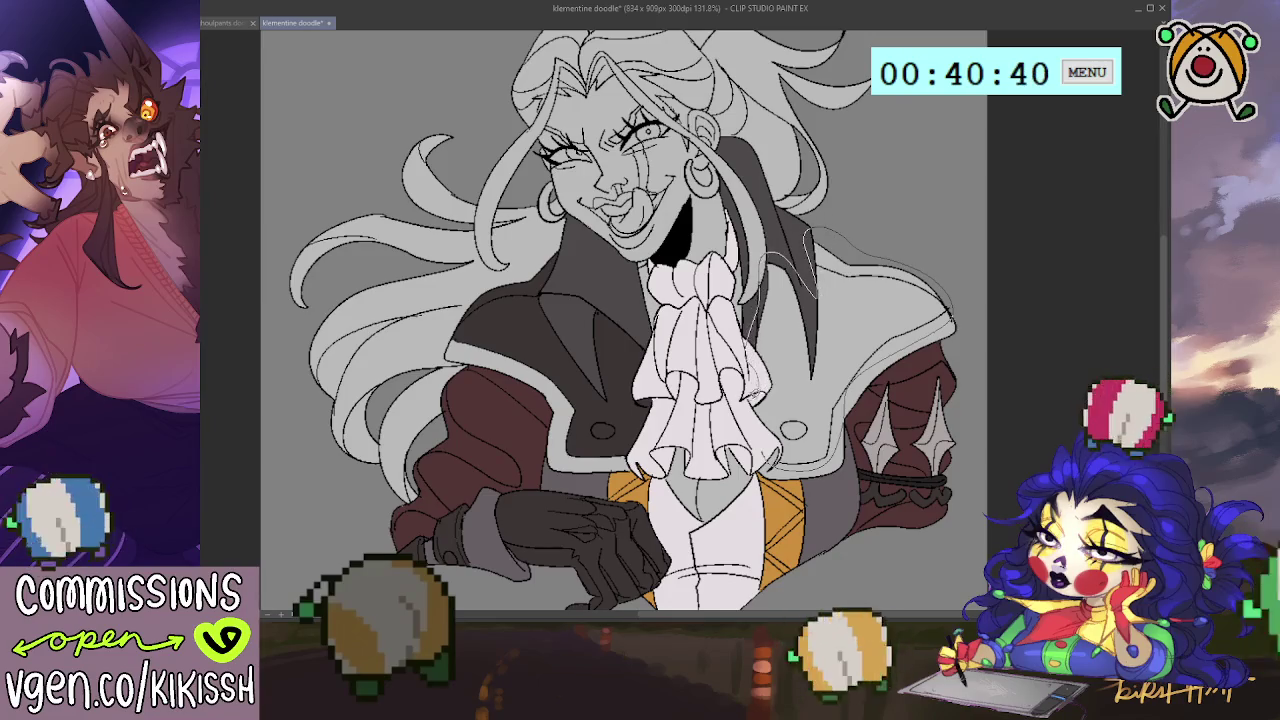
left_click_drag(765, 447, 787, 461)
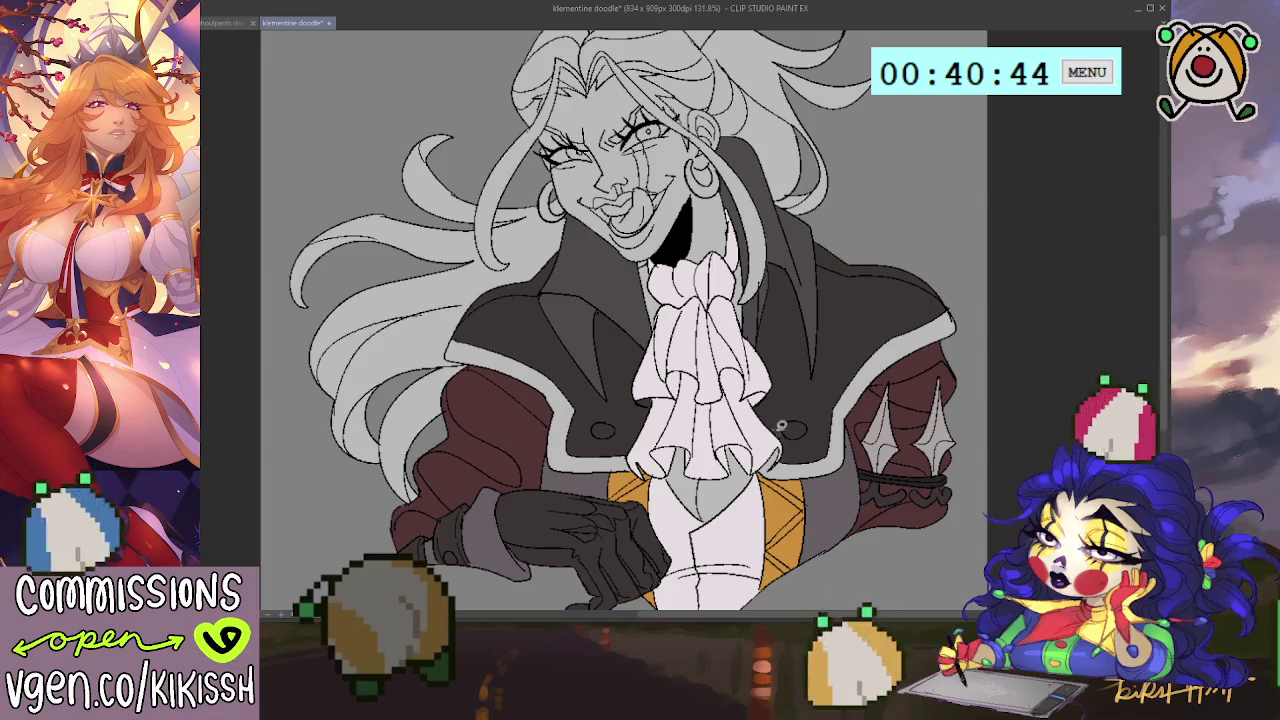
left_click_drag(461, 381, 598, 368)
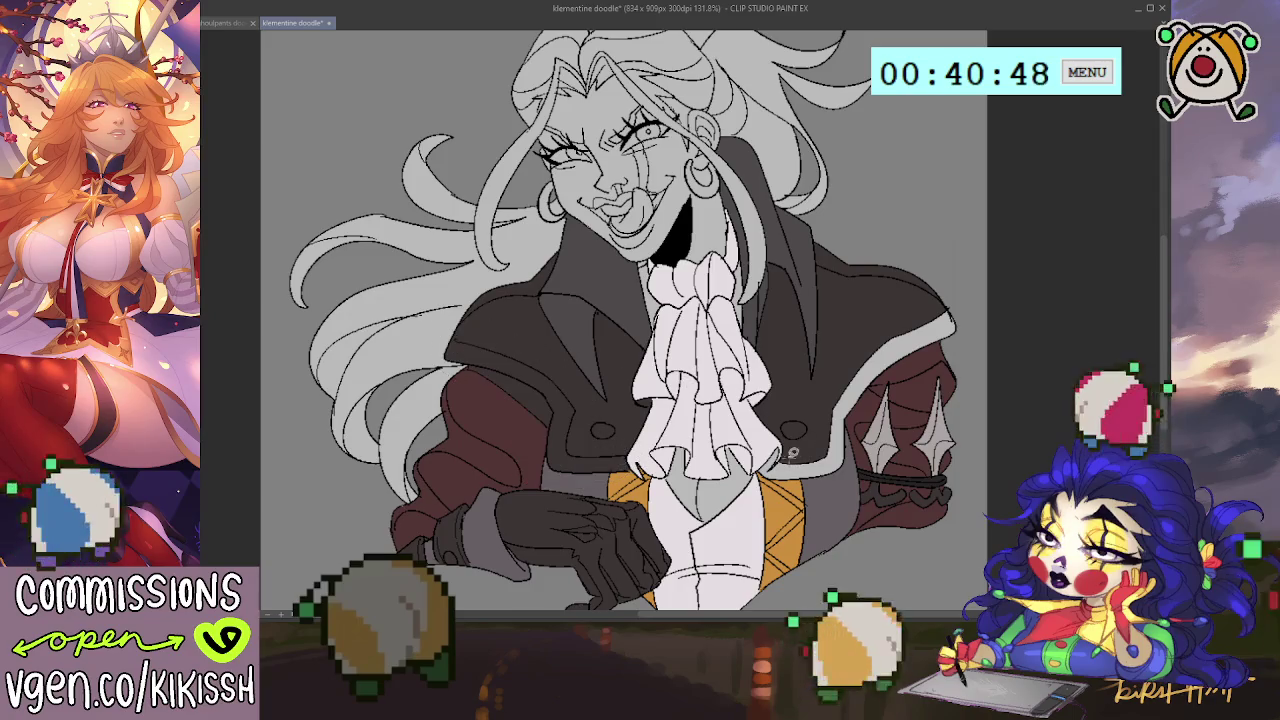
left_click_drag(786, 437, 834, 464)
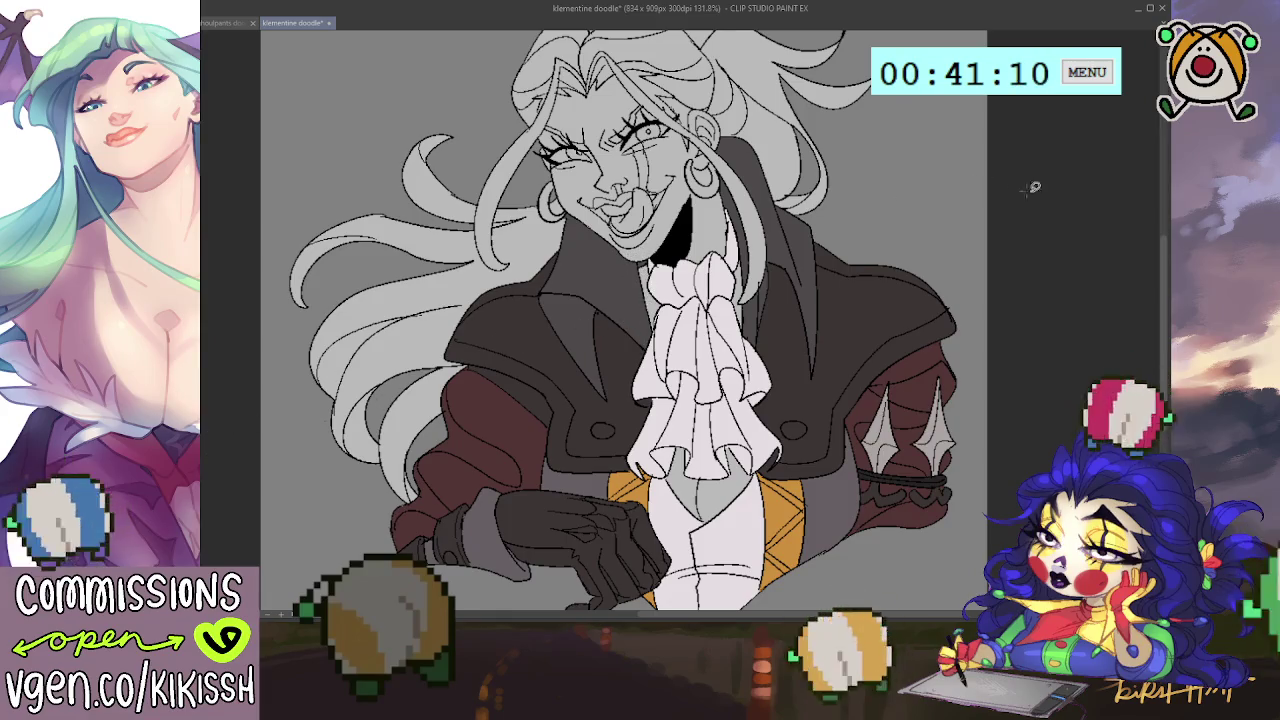
Step: Scroll the view down over the right shoulder and sleeve area
scroll(1069, 207, "down", 2)
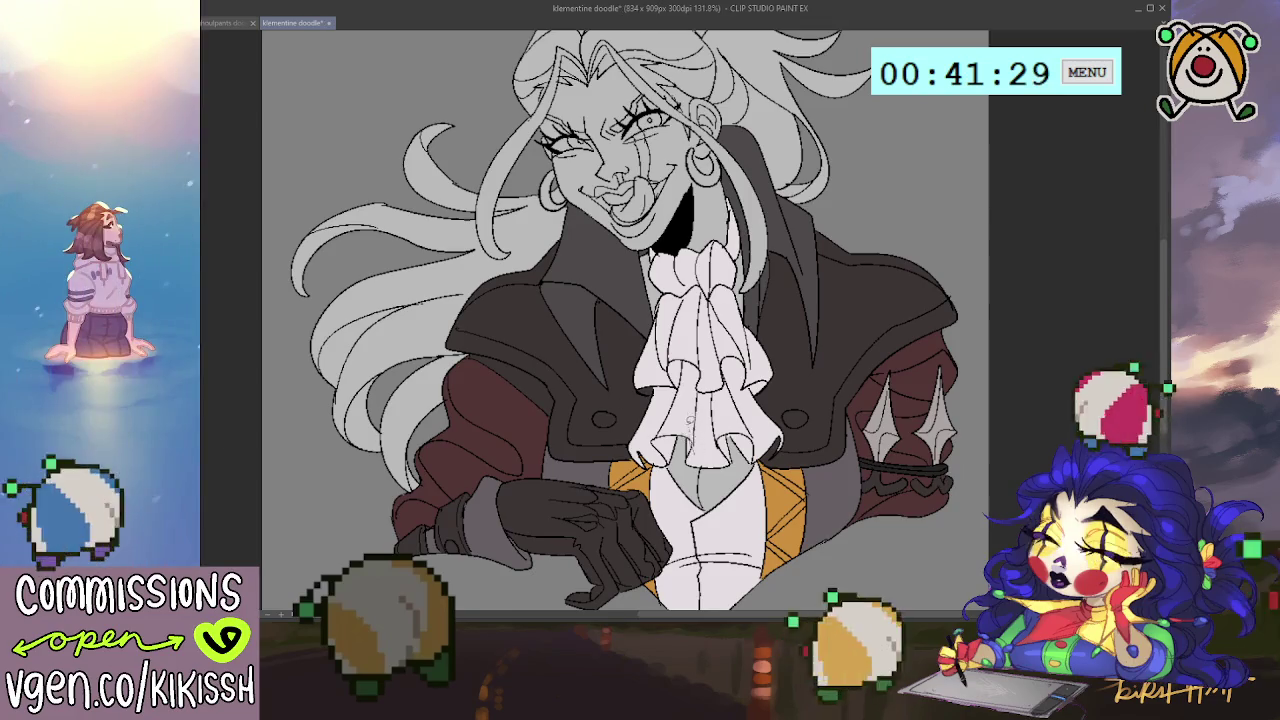
Step: Fill the chest gap below the cravat, then the face and ear, with tan skin tone
left_click(718, 468)
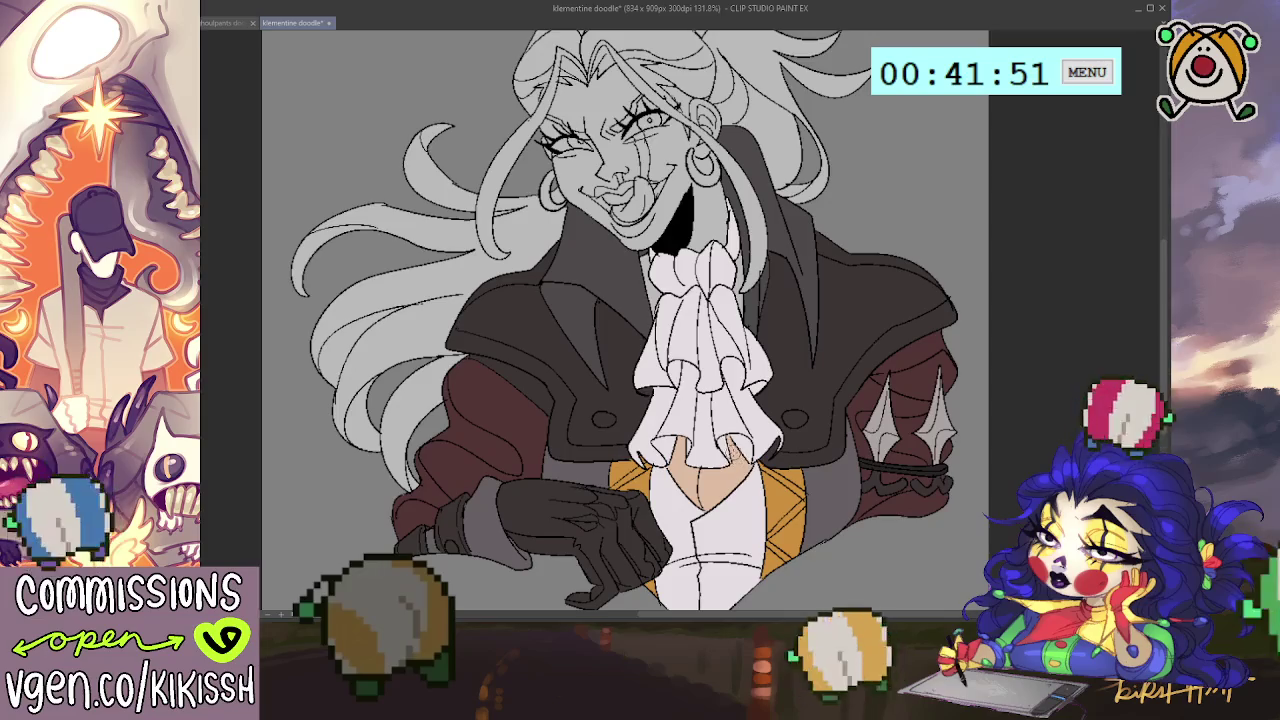
scroll(722, 436, "up", 1)
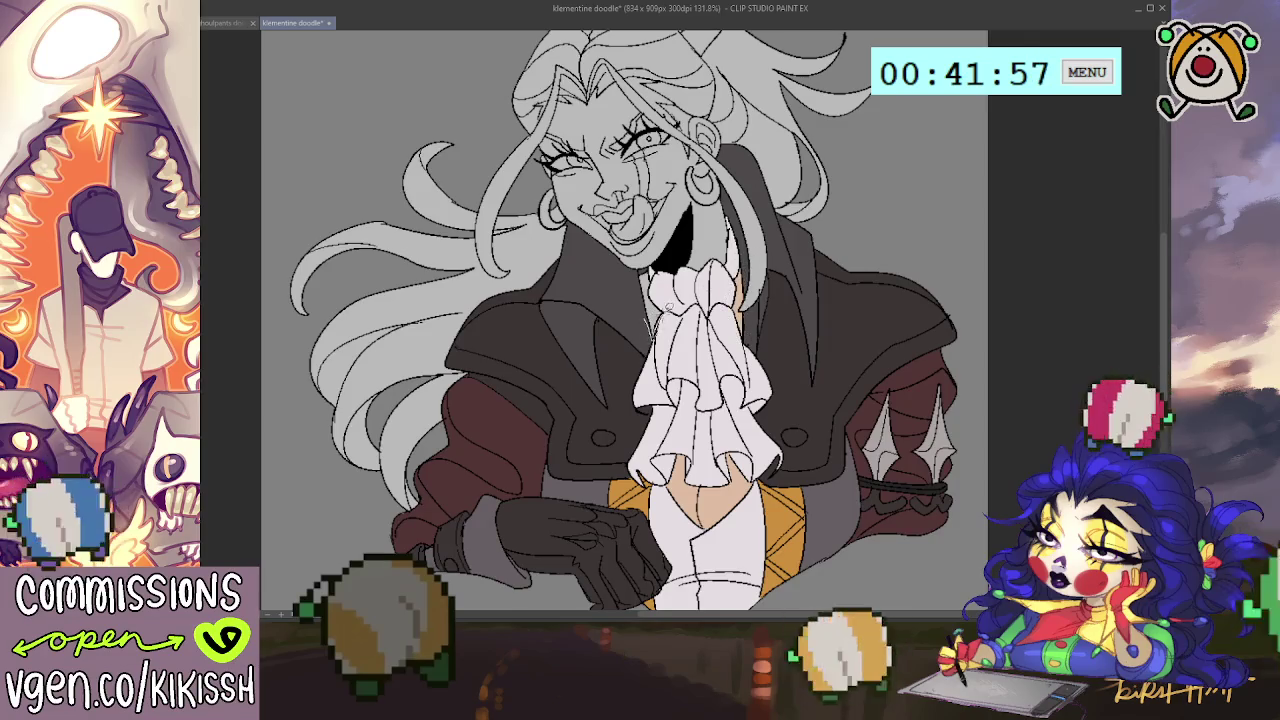
mouse_move(656, 274)
left_mouse_down()
mouse_move(671, 340)
mouse_move(702, 313)
left_mouse_up()
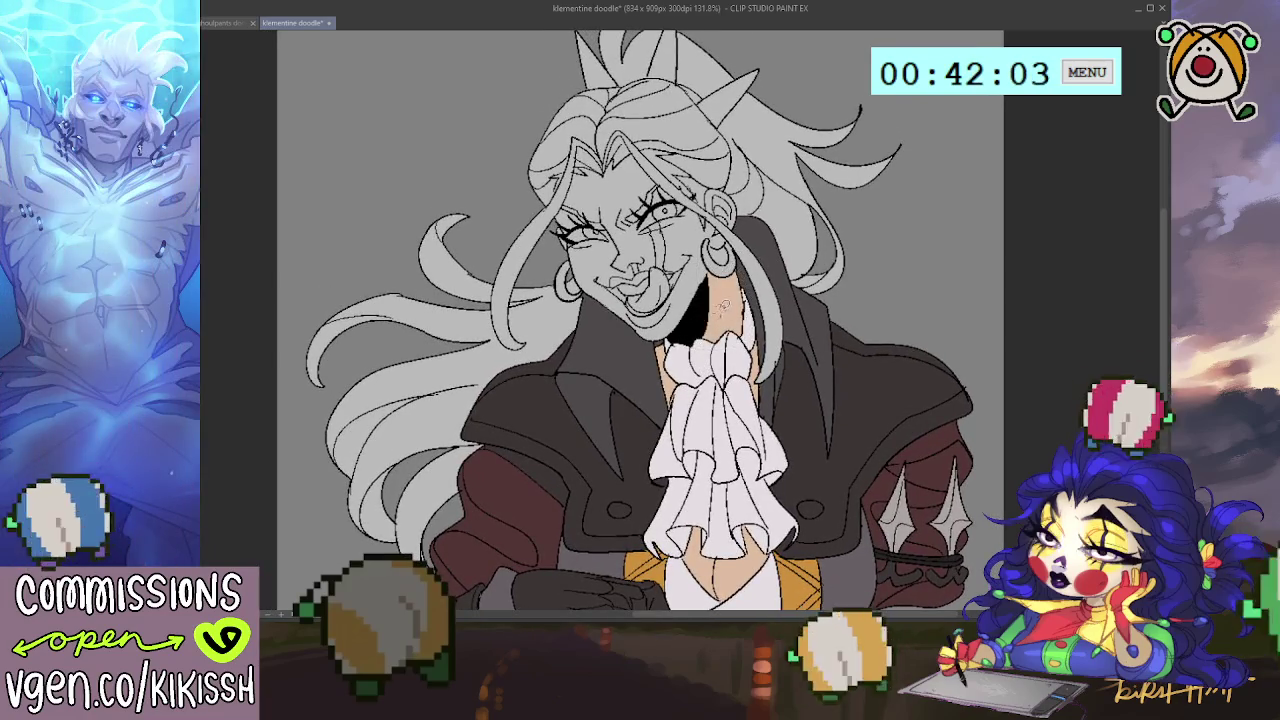
scroll(640, 320, "up", 1)
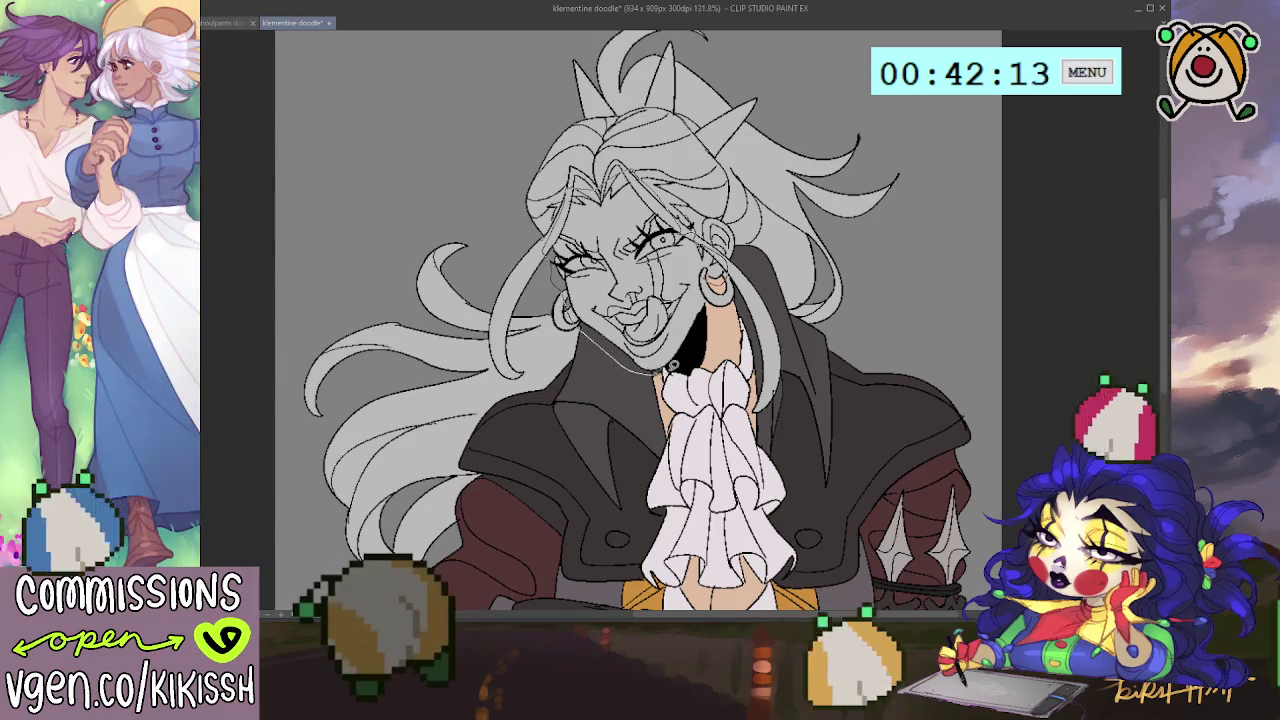
left_click(726, 278)
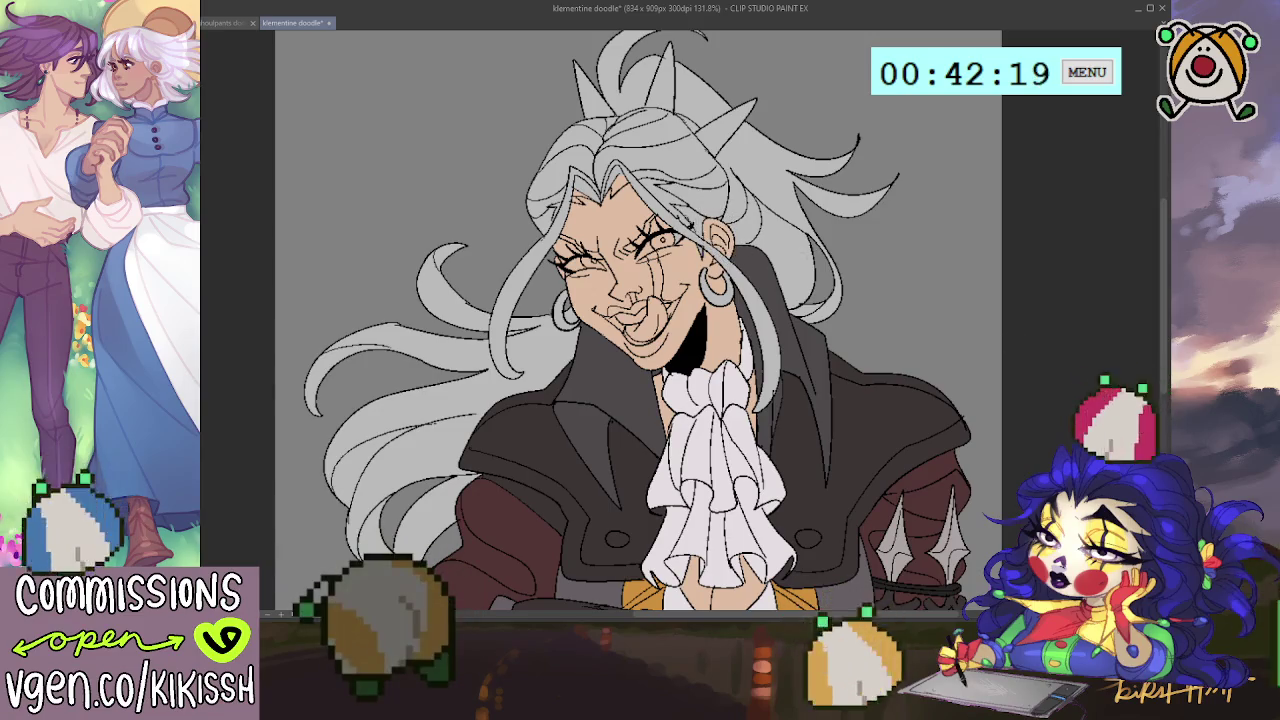
left_click(965, 72)
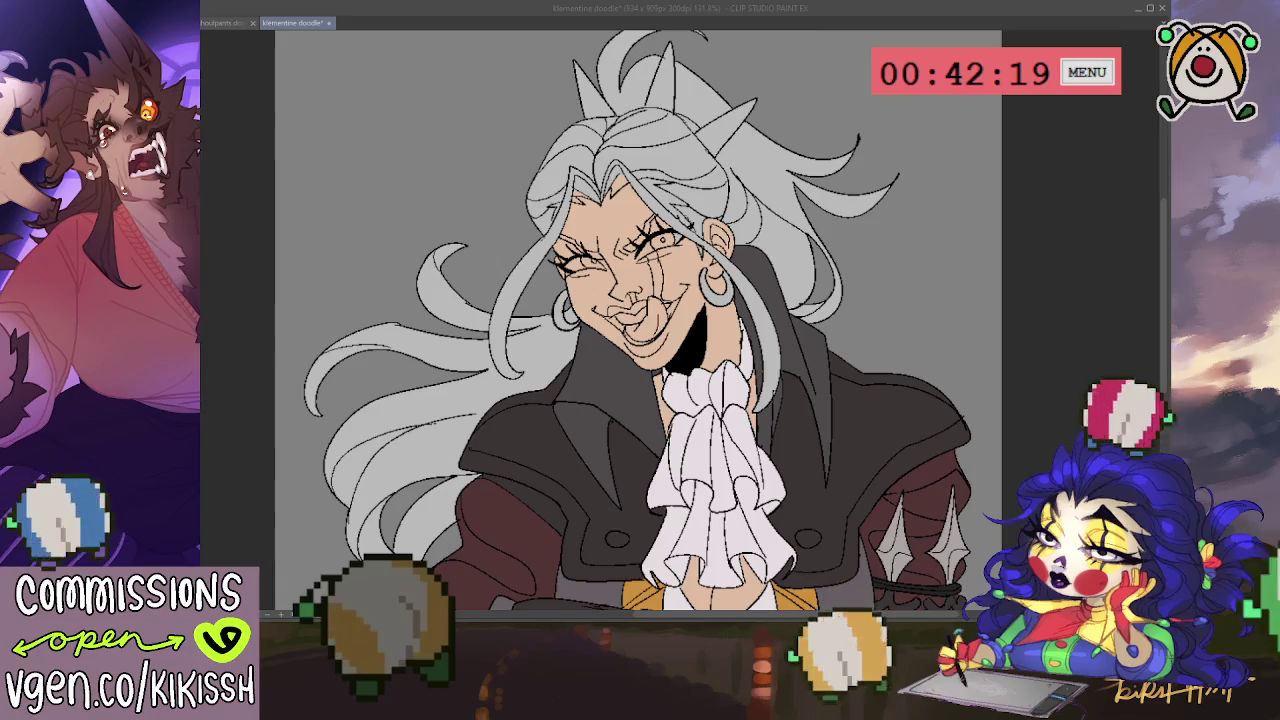
left_click_drag(640, 330, 650, 350)
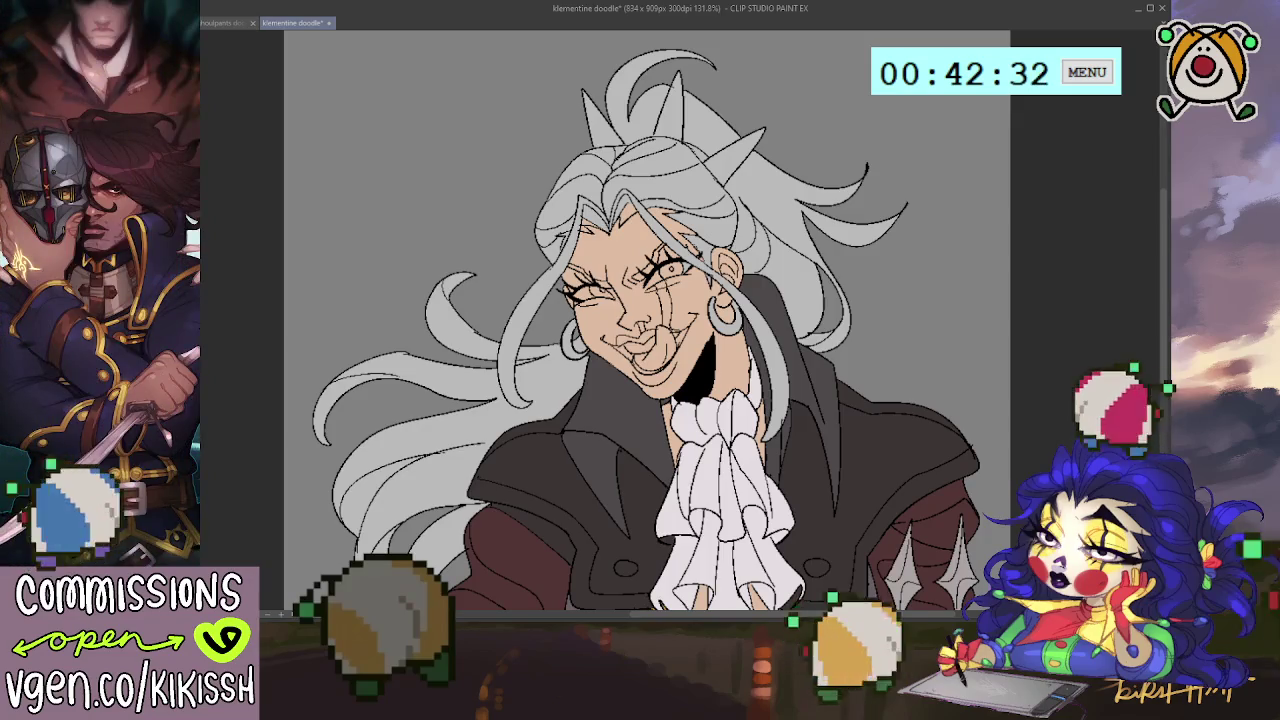
Step: Lasso-fill the left hair and the hair over the top of the head blonde
scroll(894, 371, "up", 2)
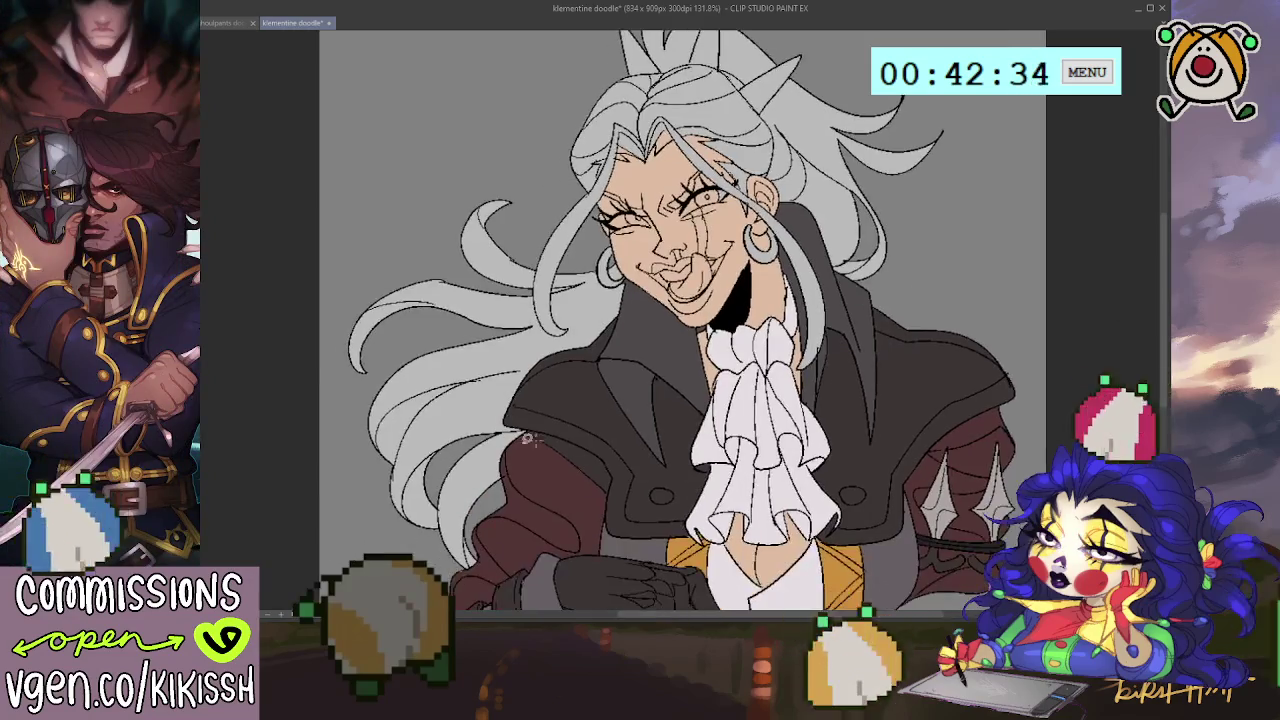
left_click_drag(537, 410, 579, 361)
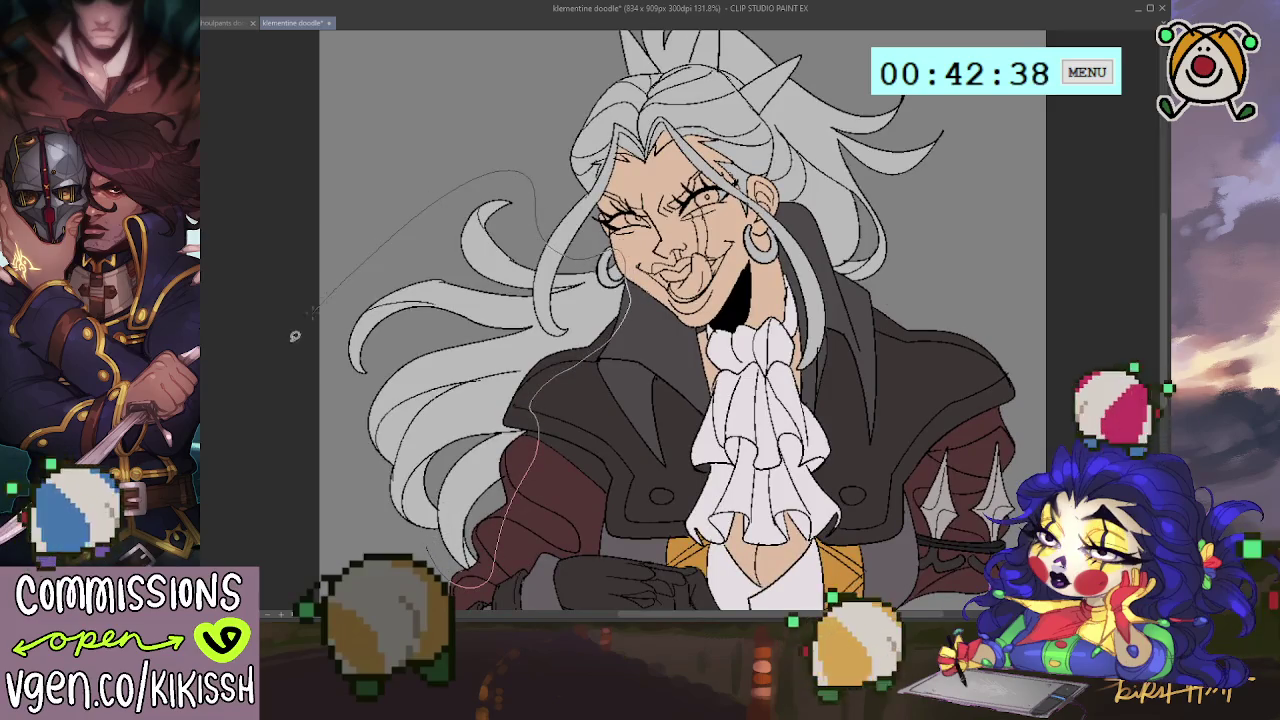
left_click_drag(538, 213, 441, 568)
scroll(585, 394, "up", 1)
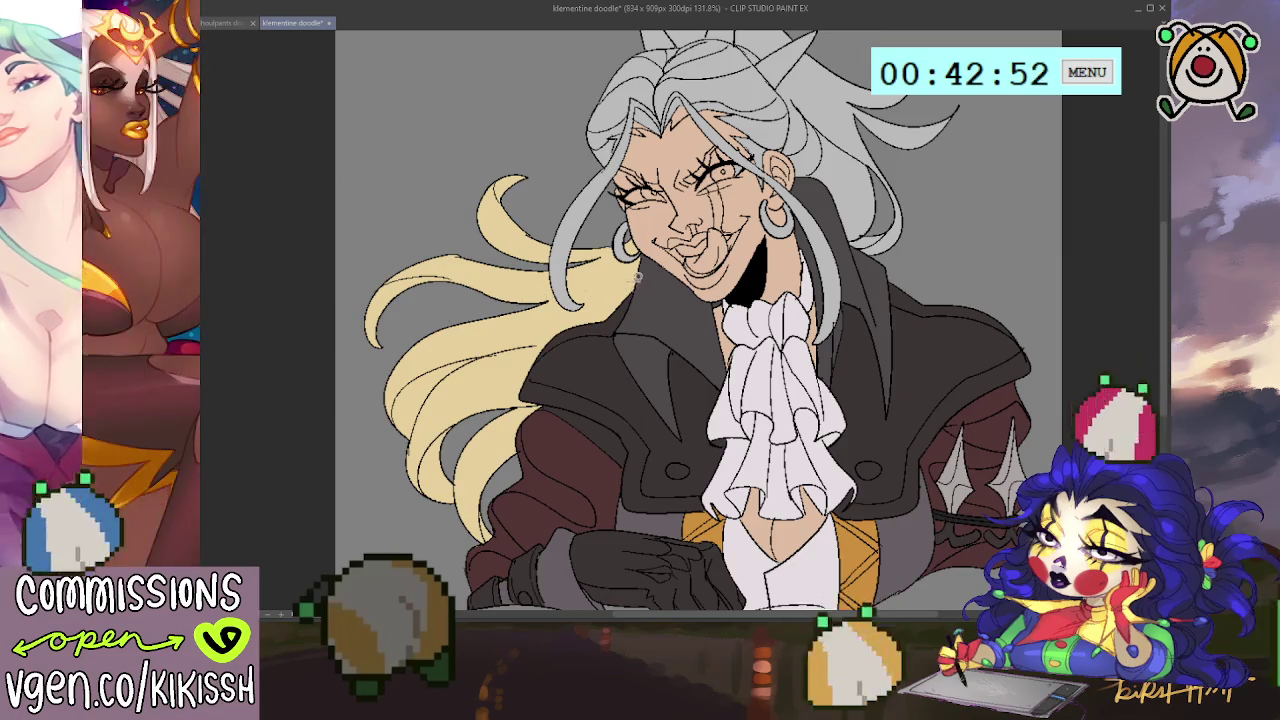
left_click_drag(945, 308, 960, 393)
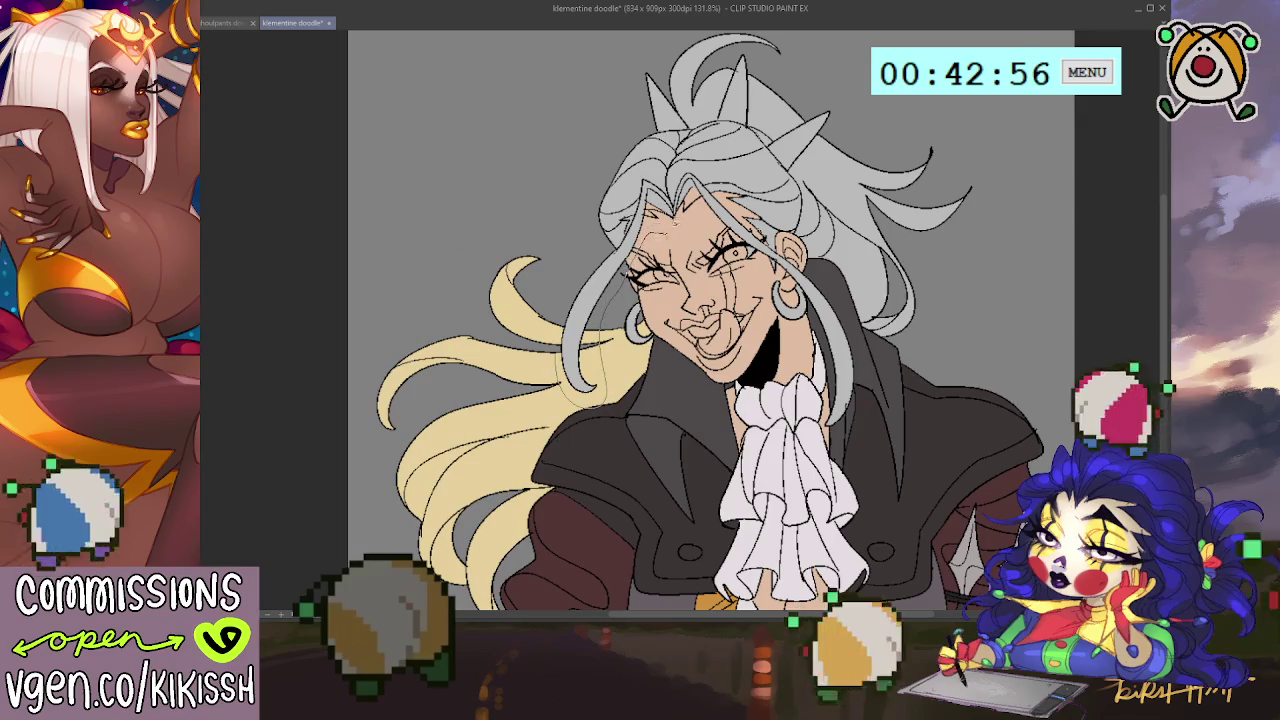
key("ctrl+z")
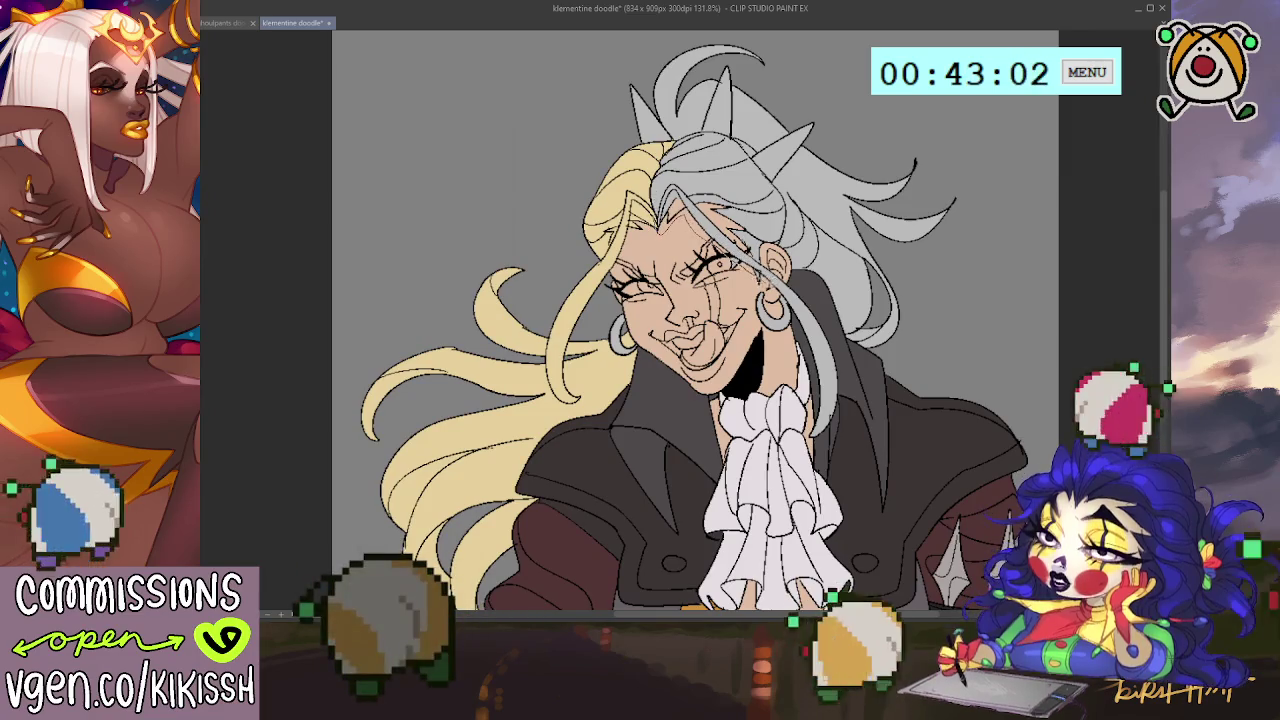
left_click_drag(772, 252, 840, 428)
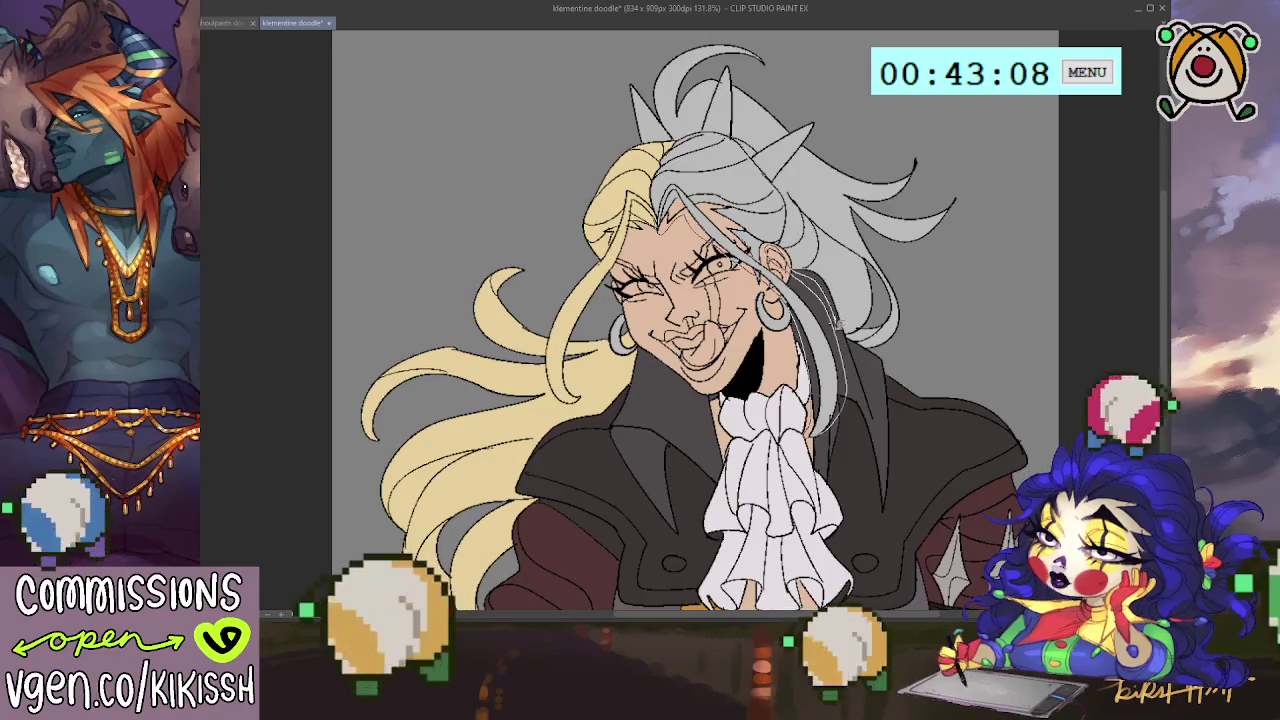
left_click_drag(930, 345, 982, 232)
left_click_drag(841, 69, 636, 83)
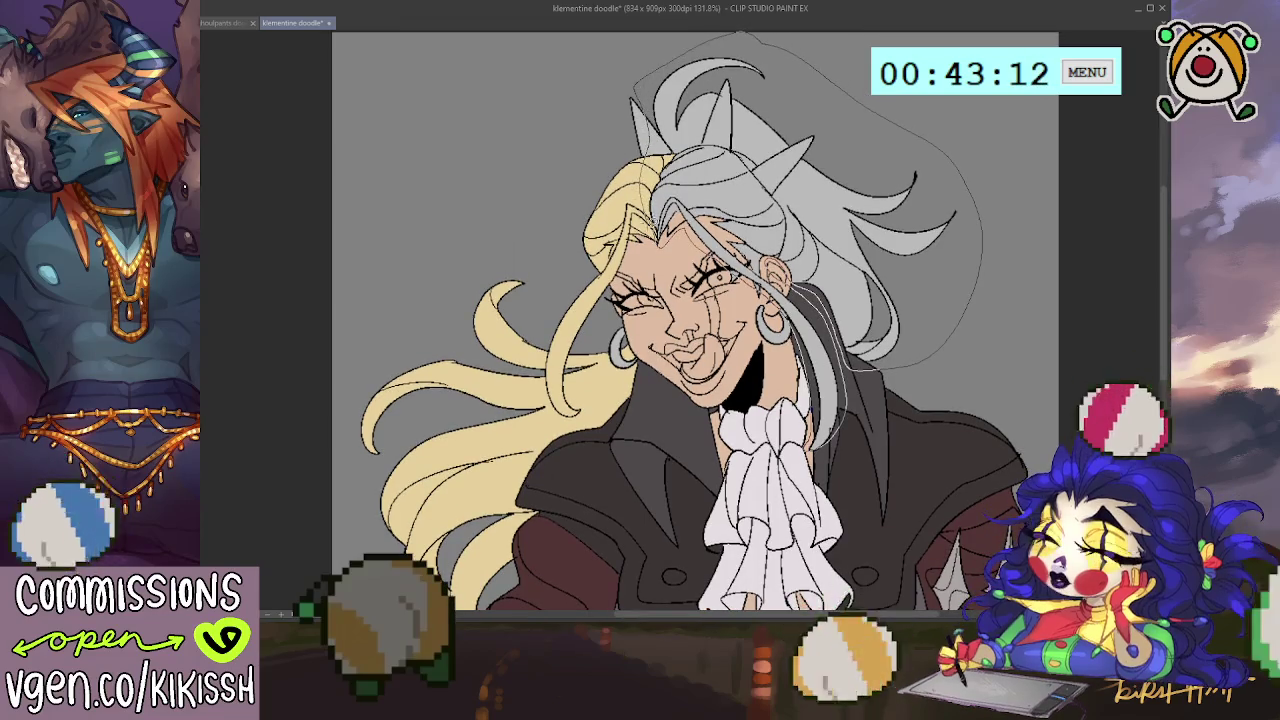
key("Delete")
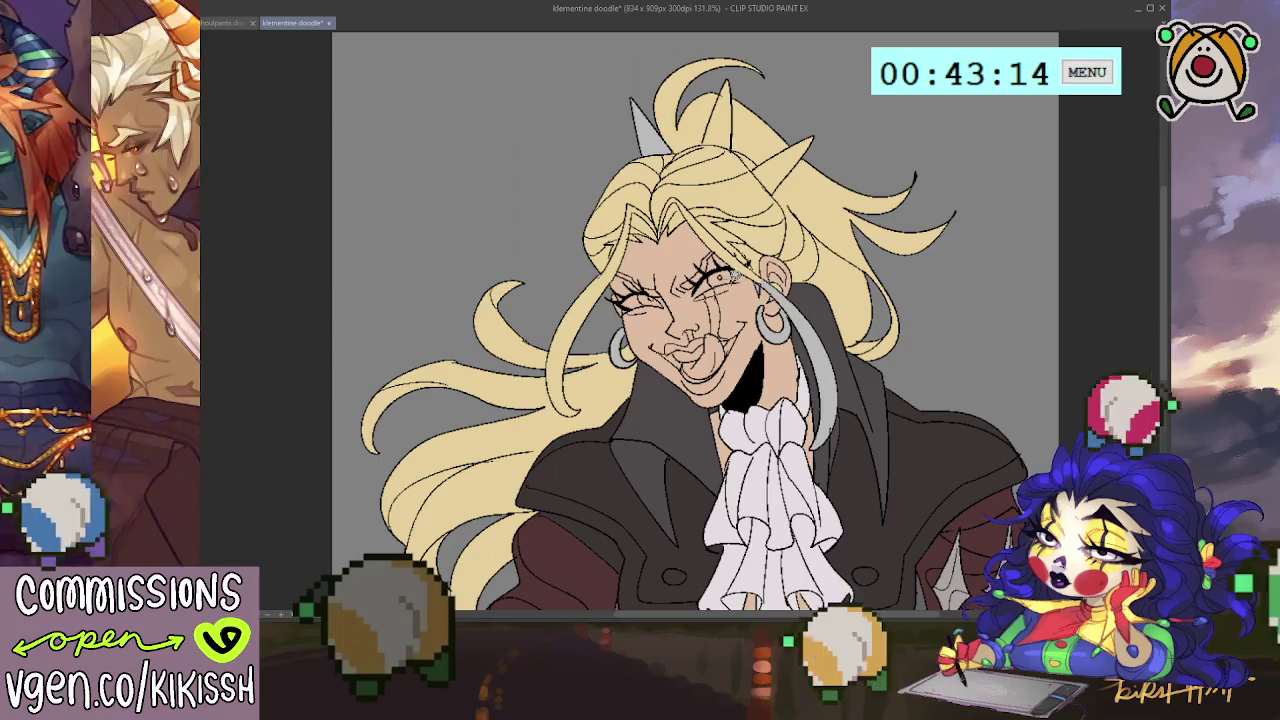
left_click_drag(700, 320, 714, 308)
mouse_move(768, 30)
left_mouse_down()
mouse_move(466, 236)
mouse_move(468, 306)
left_mouse_up()
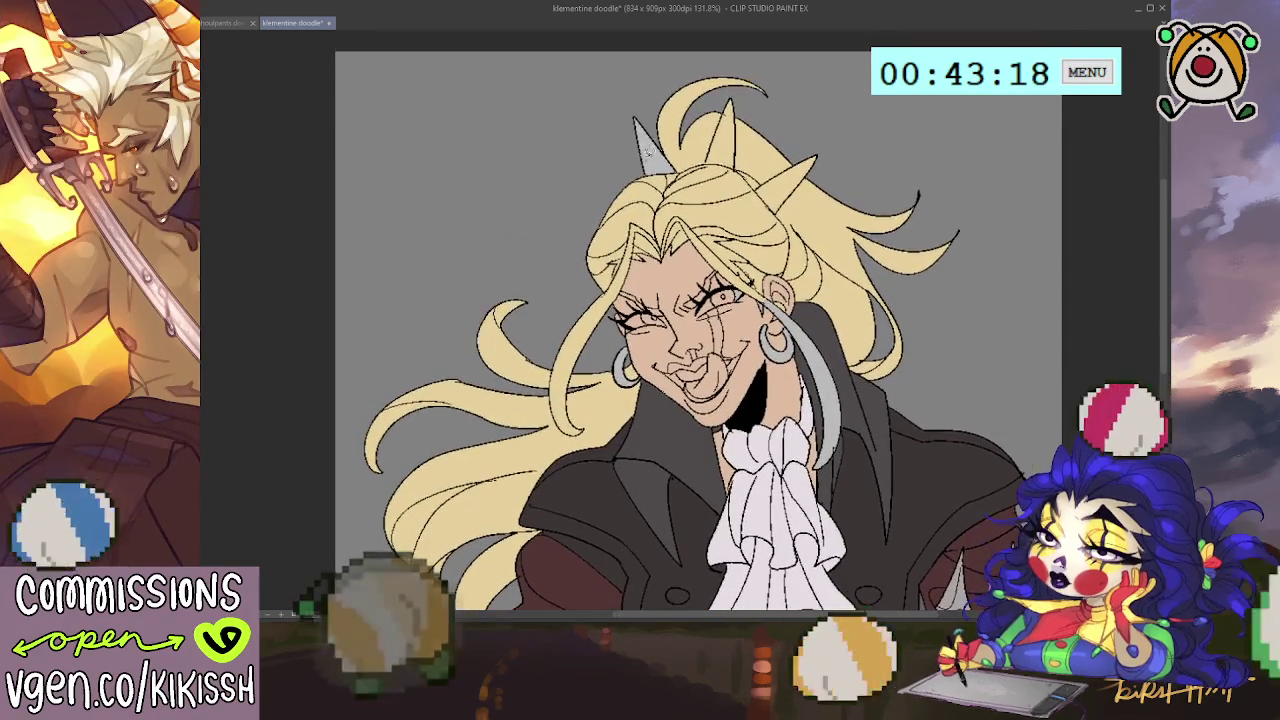
Step: Bucket-fill the left and right horns dark grey
left_click(645, 140)
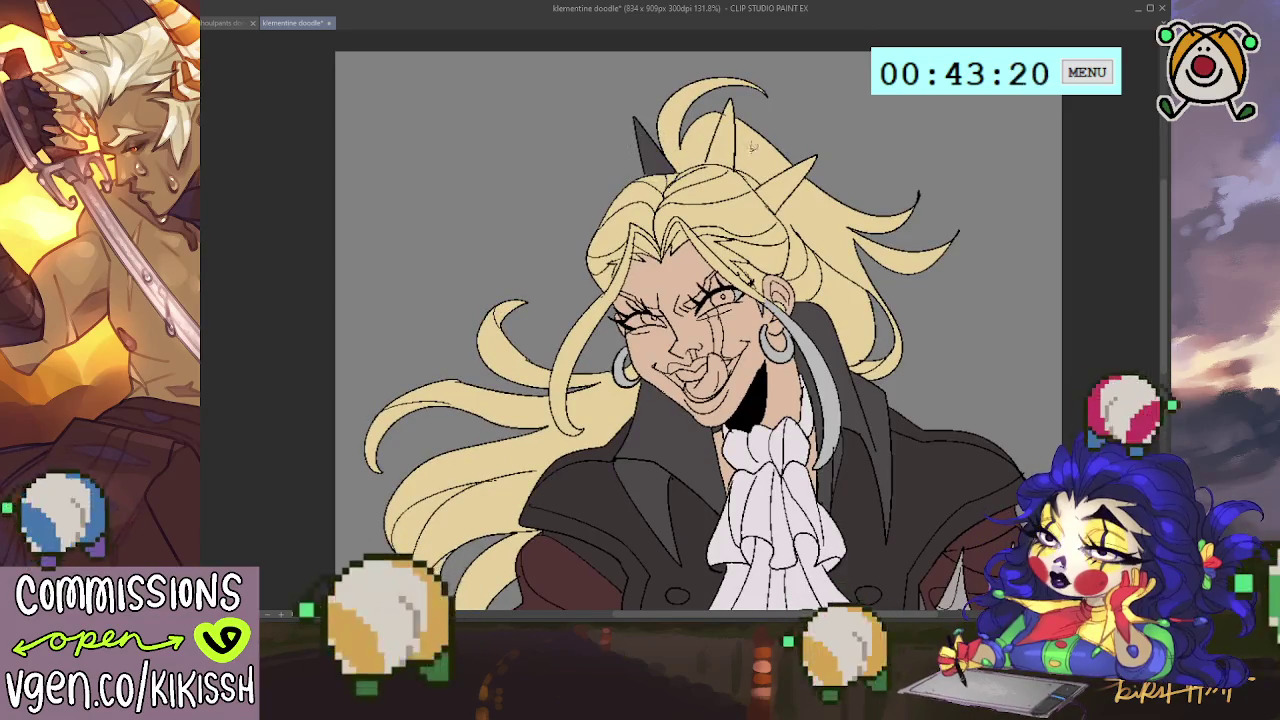
left_click(730, 125)
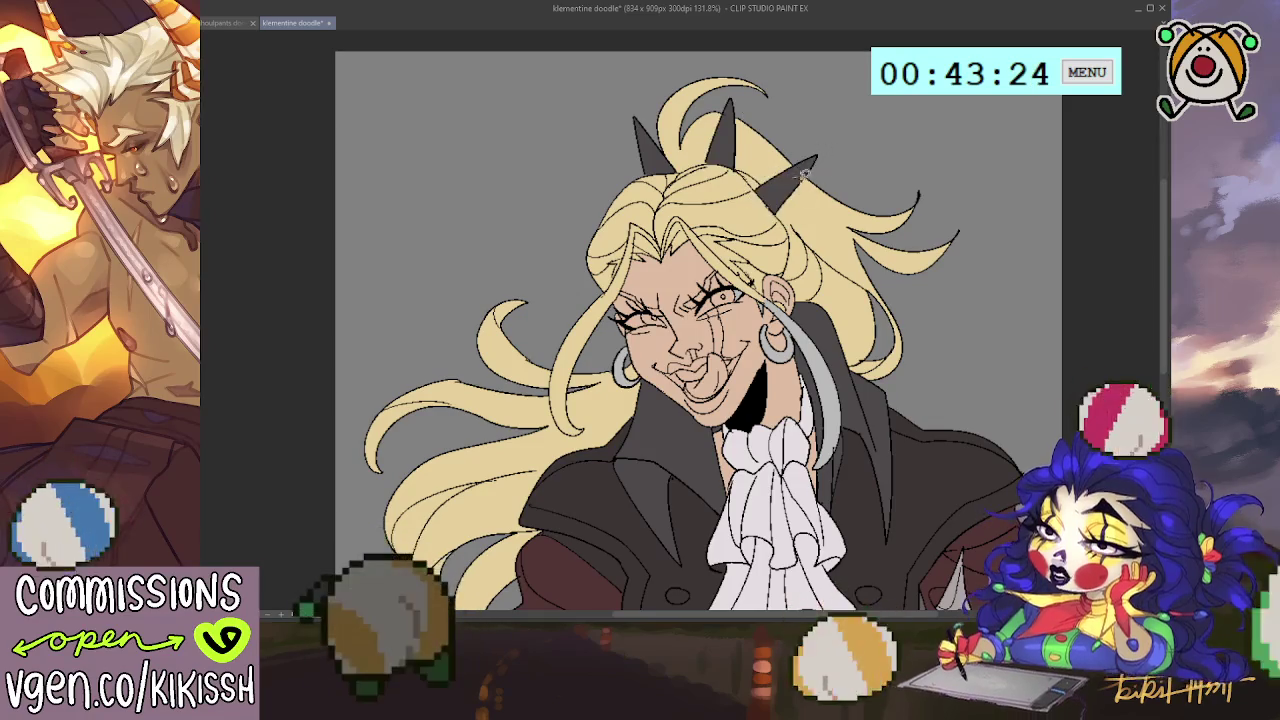
left_click(805, 168)
scroll(825, 190, "down", 2)
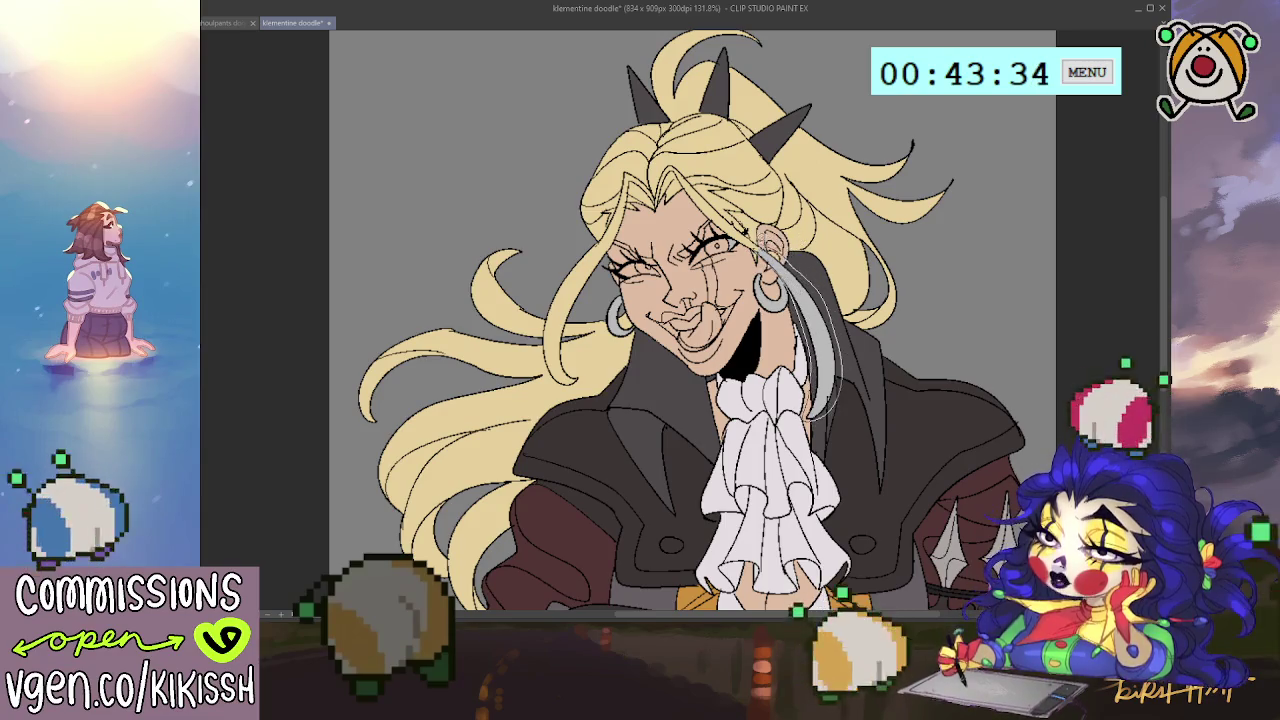
Step: Undo to clear the leftover grey strand beside the earring
key("ctrl+z")
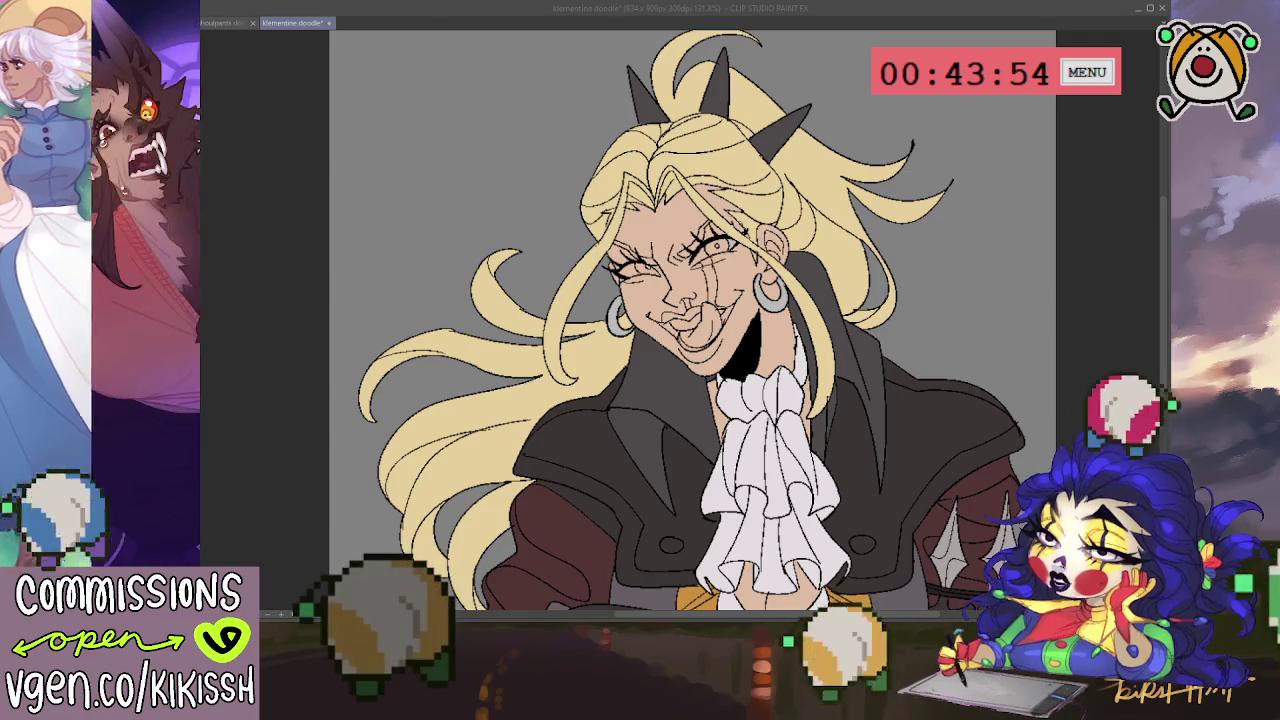
Step: Colour the left and right hoop earrings gold
left_click_drag(1003, 497, 990, 485)
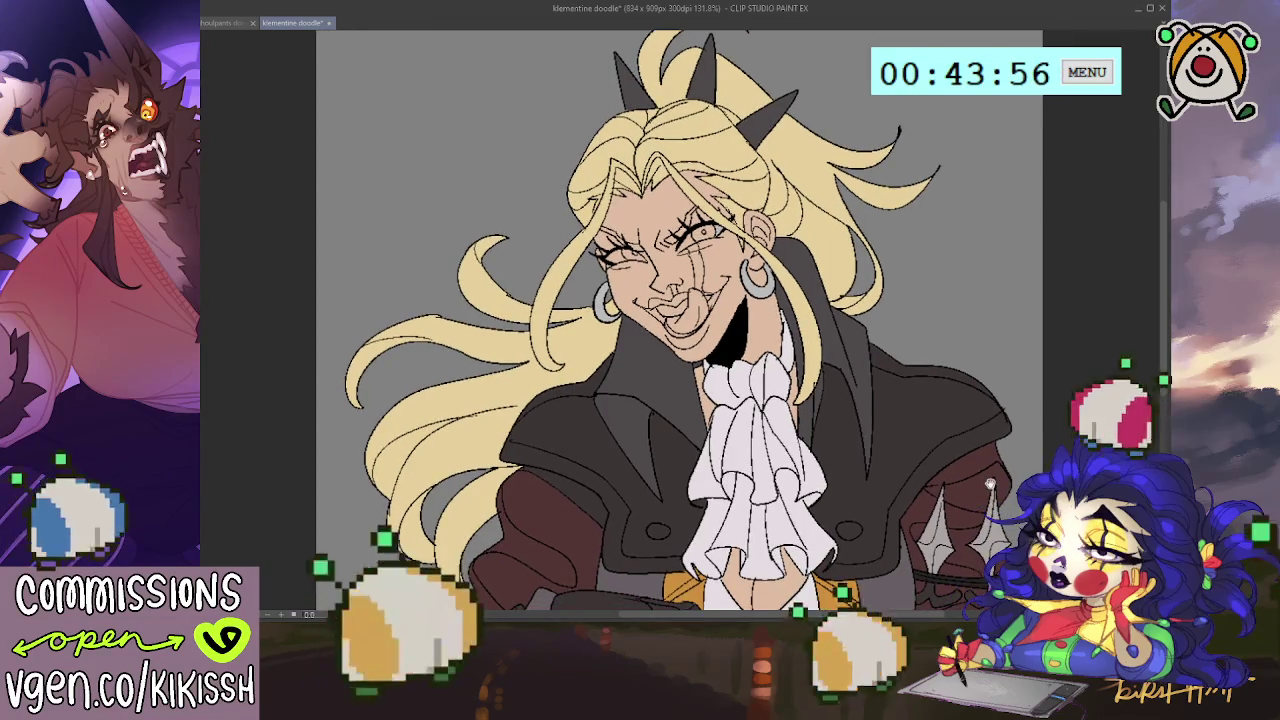
left_click_drag(632, 467, 622, 372)
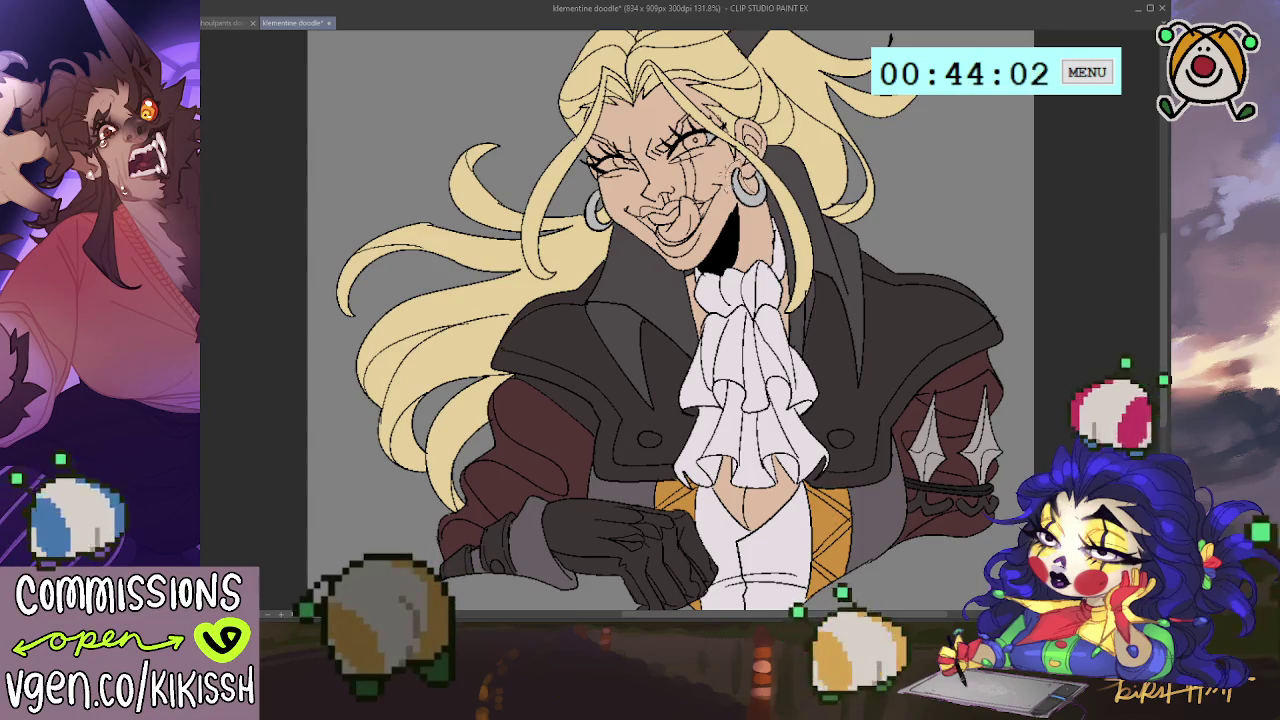
left_click(748, 184)
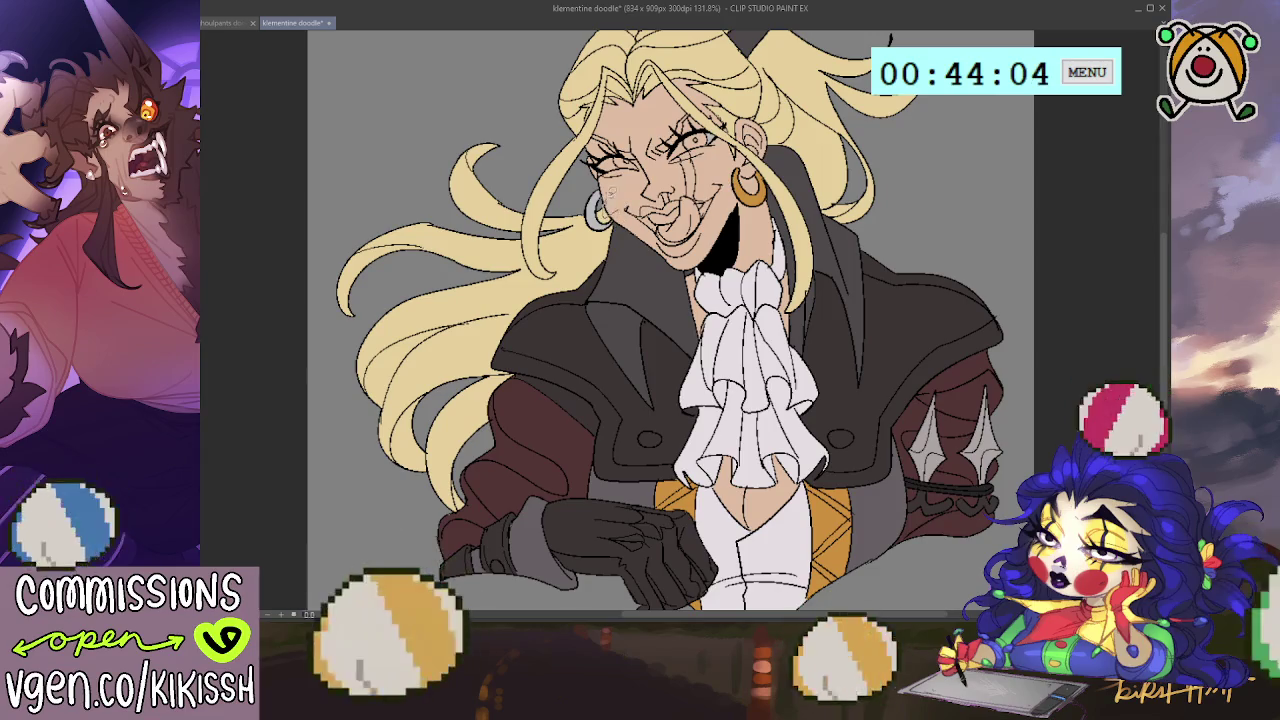
left_click(592, 218)
left_click_drag(592, 220, 592, 238)
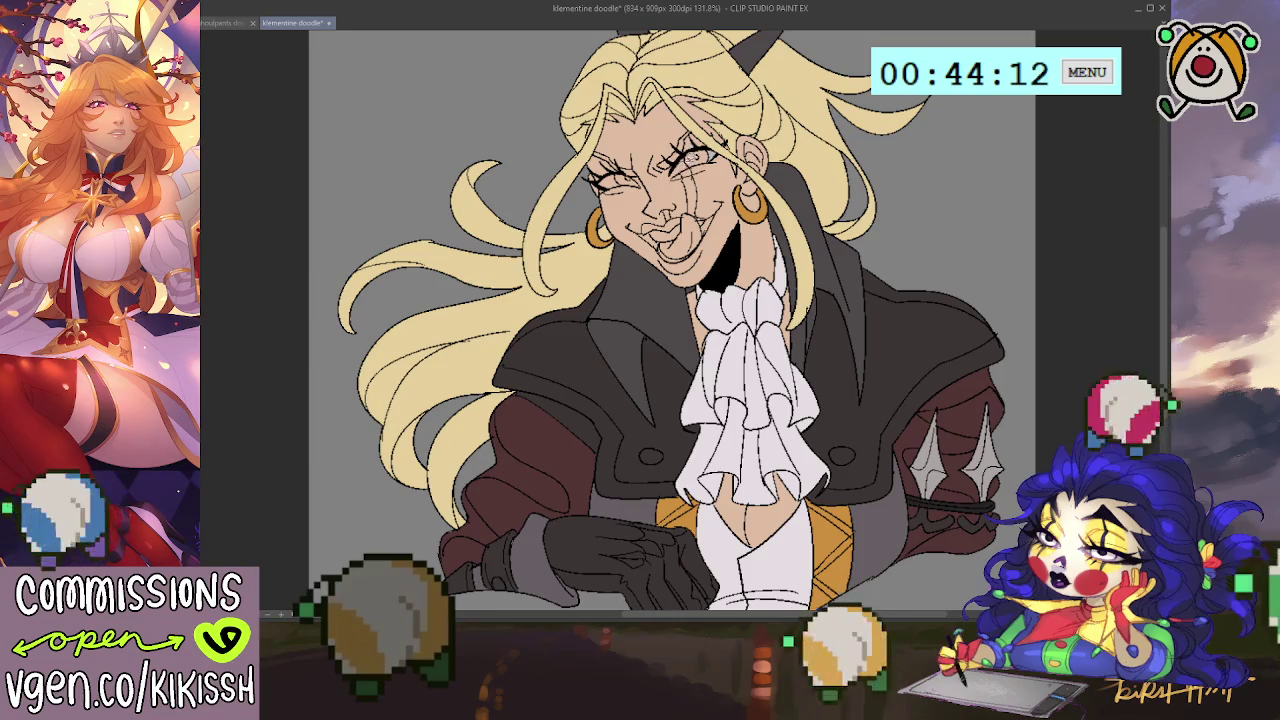
Step: Add white highlights to both eyes and fill the eye orange-red
left_click_drag(690, 153, 700, 158)
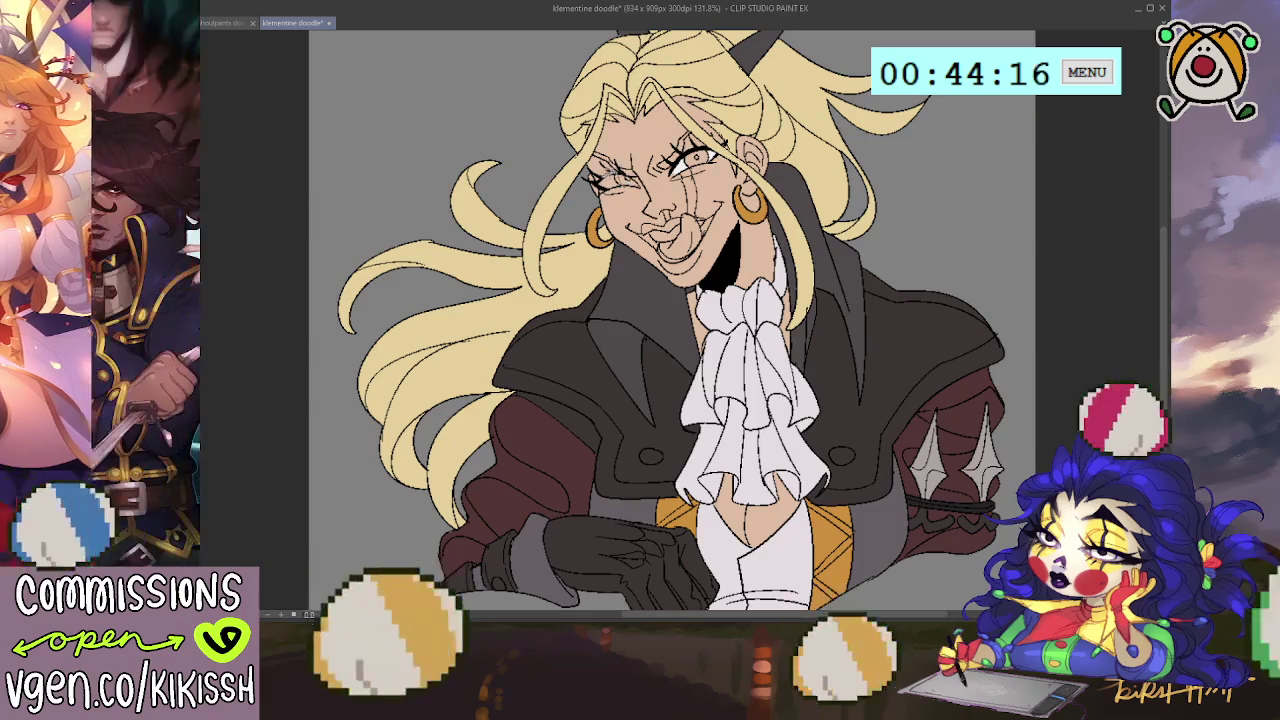
left_click_drag(596, 182, 616, 186)
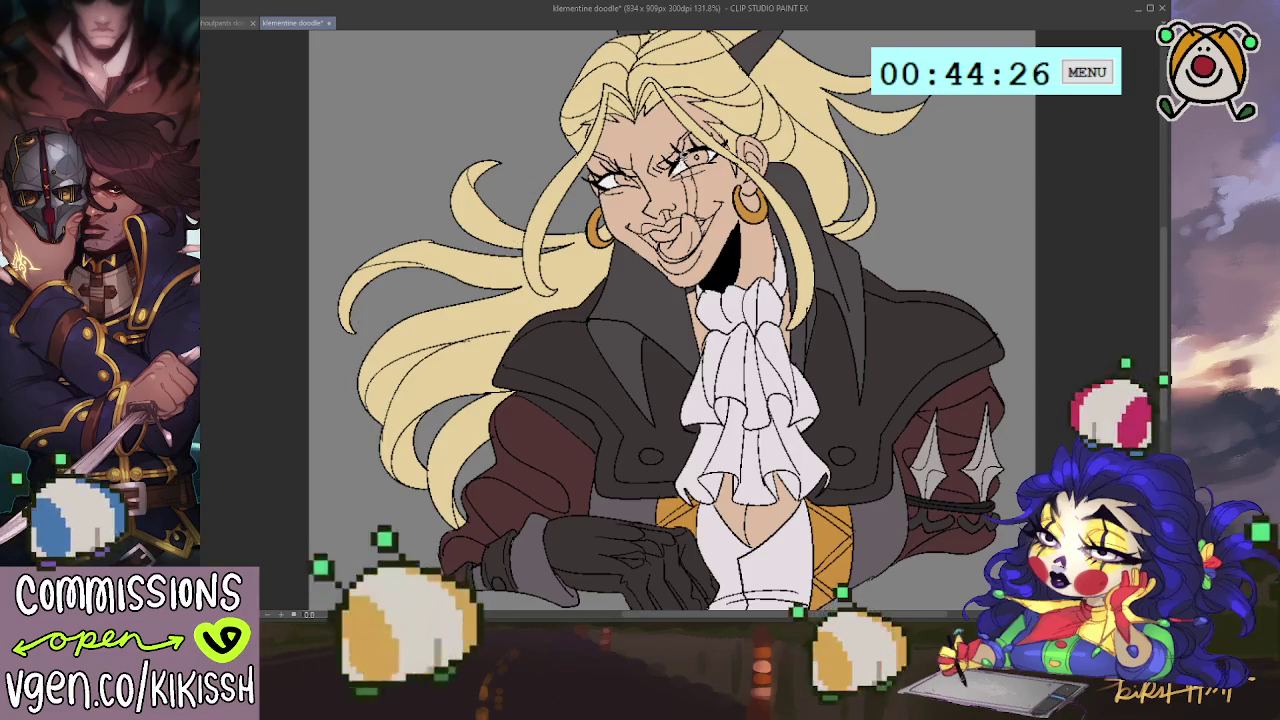
left_click(697, 157)
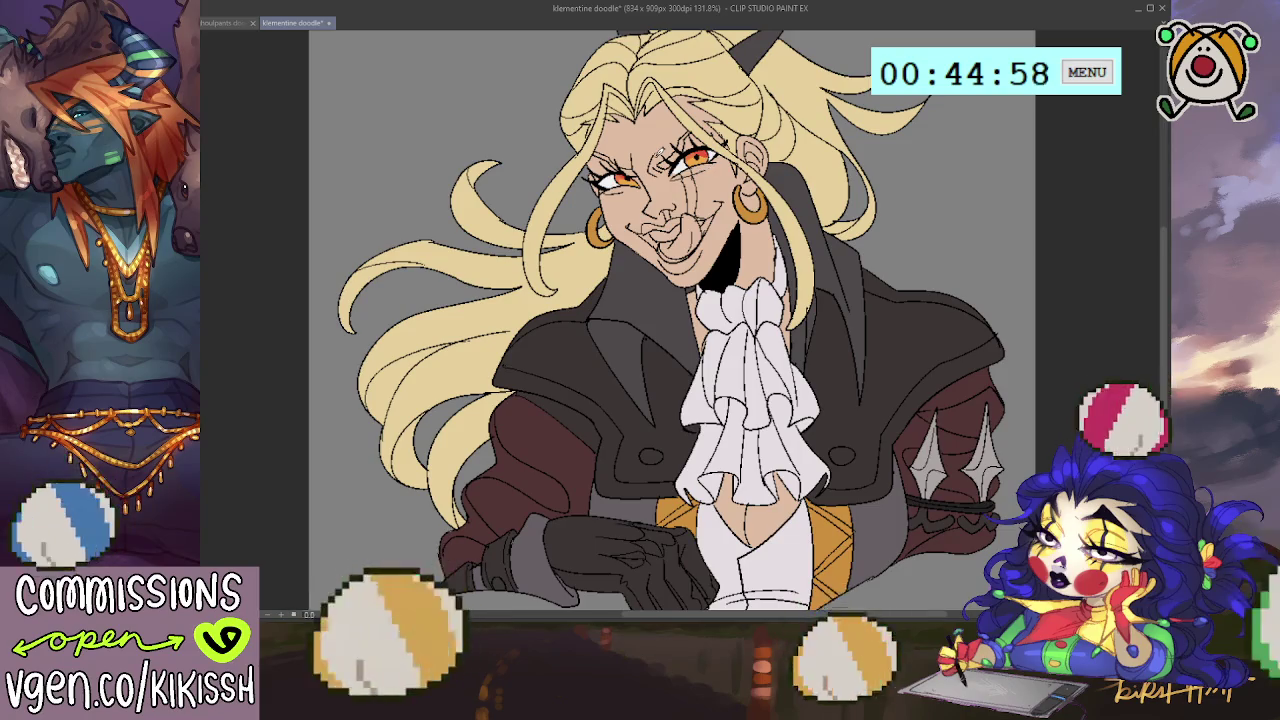
scroll(676, 250, "down", 1)
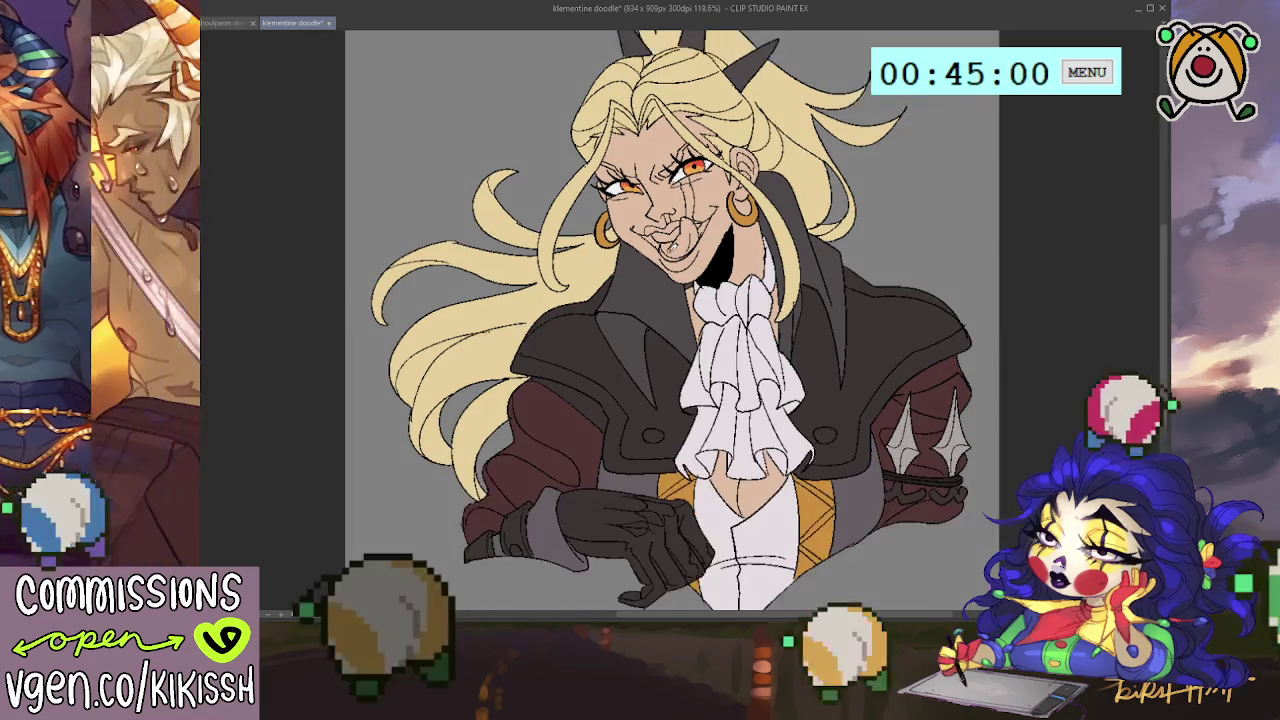
scroll(680, 280, "down", 1)
scroll(686, 316, "down", 1)
scroll(686, 316, "up", 2)
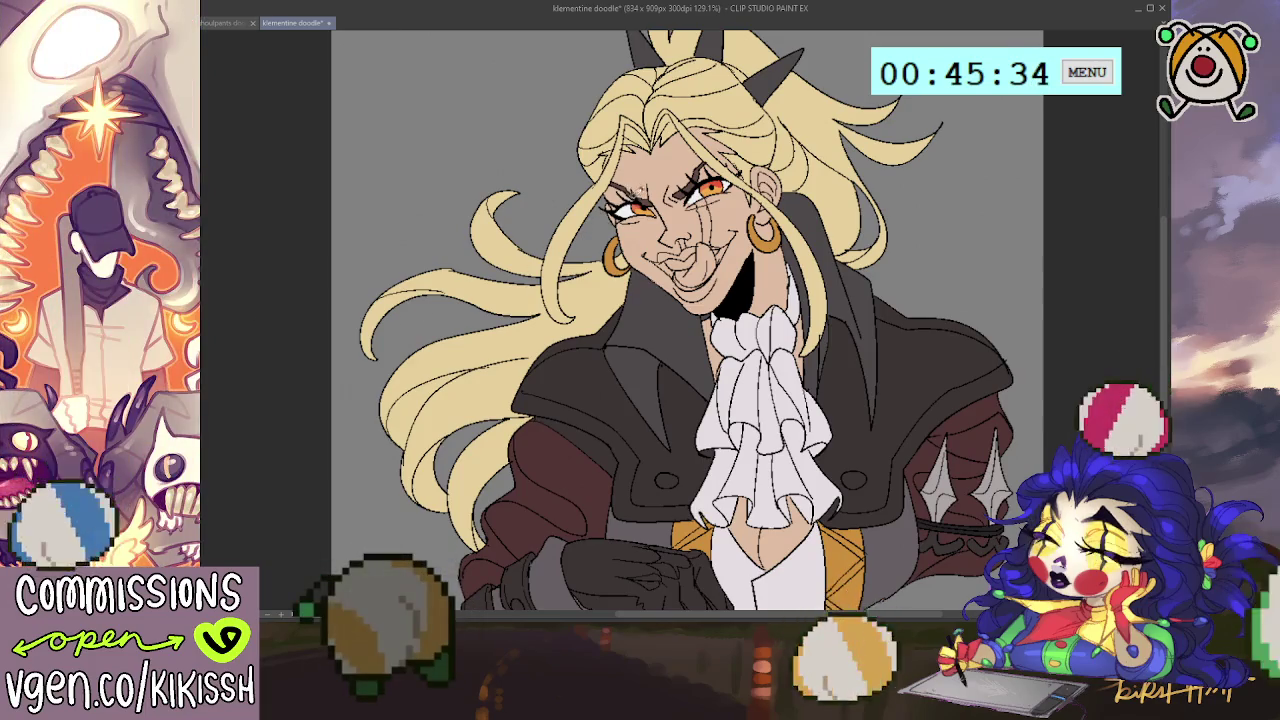
left_click_drag(710, 143, 690, 178)
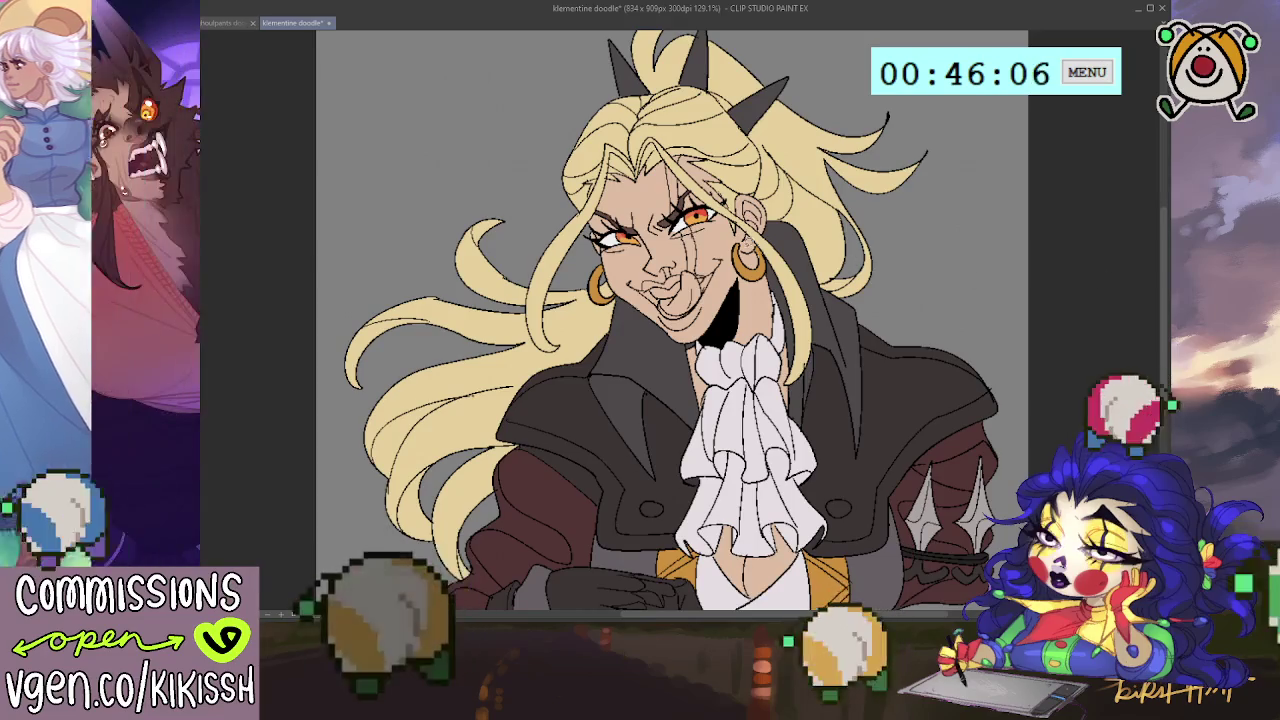
Step: Paint a dark red stripe from the forehead past the eye down the cheek
left_click_drag(686, 180, 674, 220)
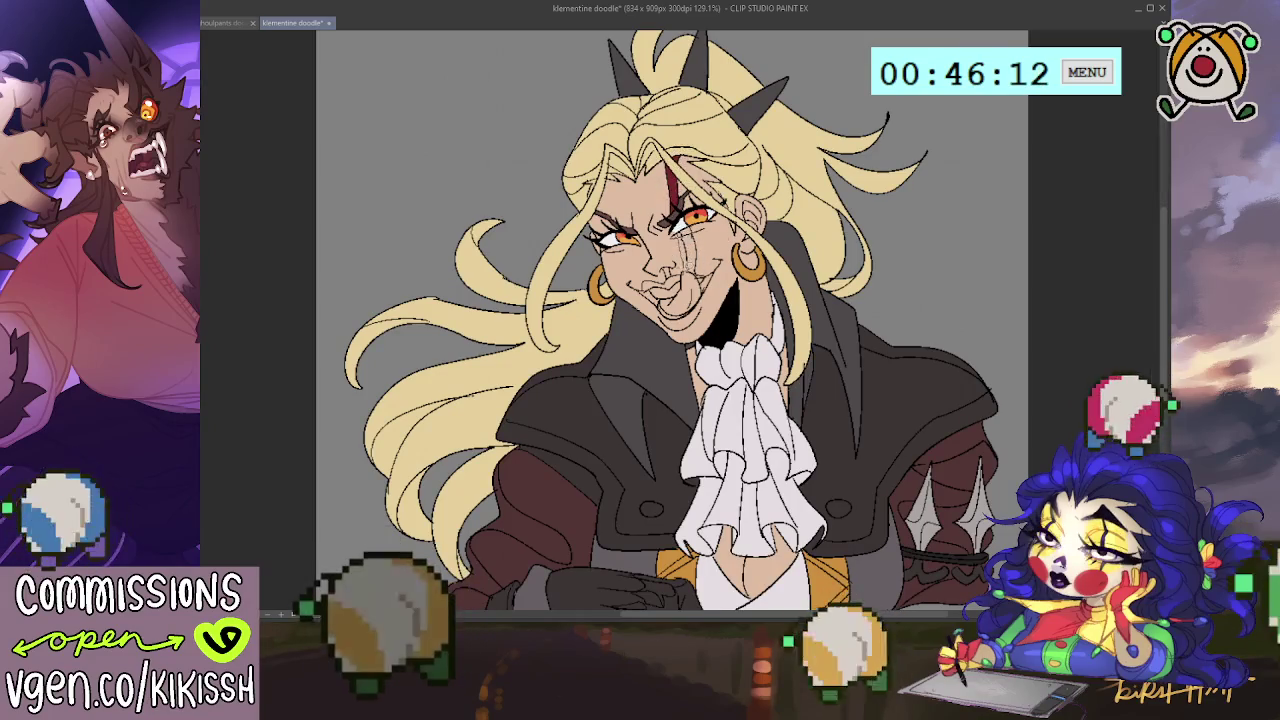
left_click_drag(684, 214, 690, 268)
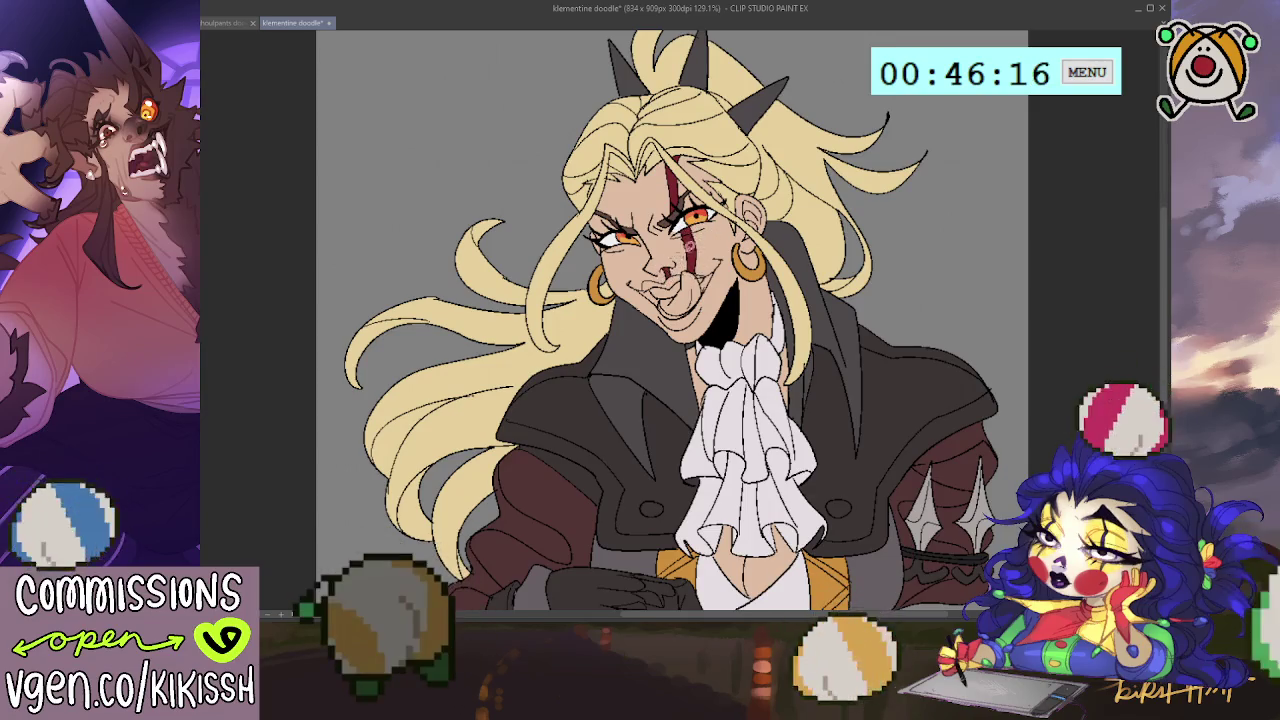
left_click_drag(780, 200, 800, 172)
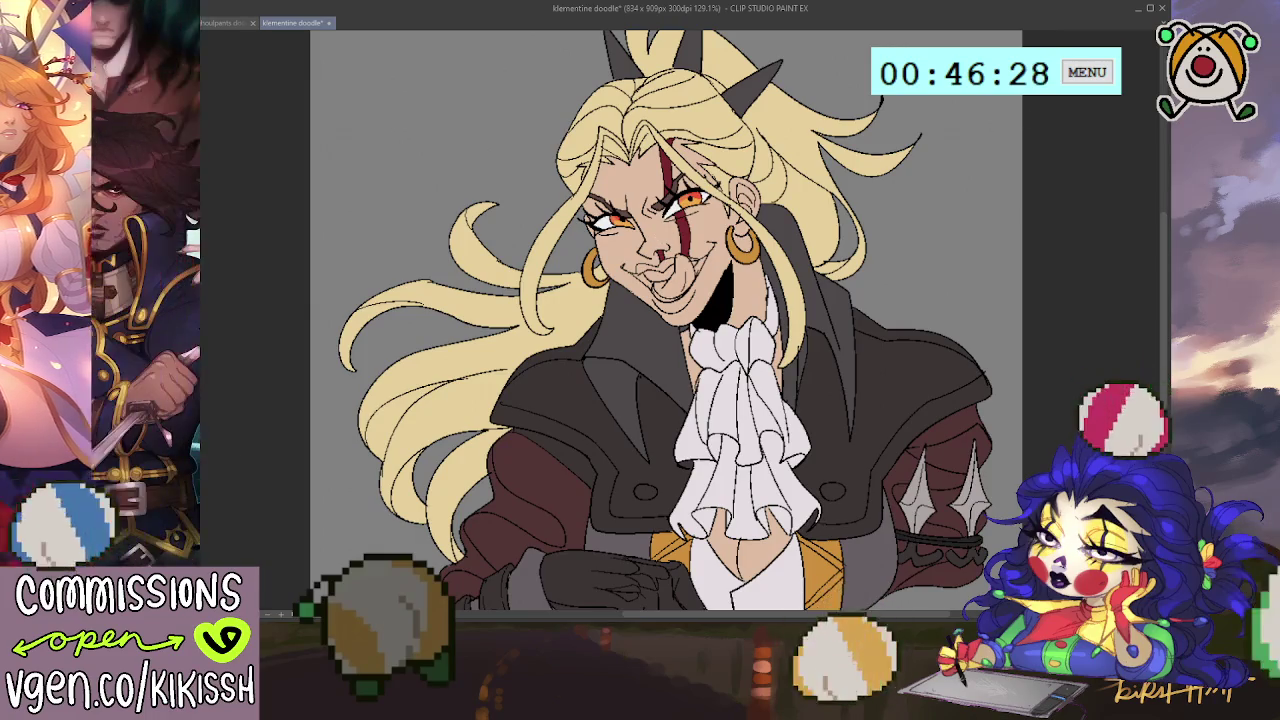
Step: Enlarge the black chin shadow, tint the nose pink, and clear the selection
left_click_drag(716, 290, 690, 330)
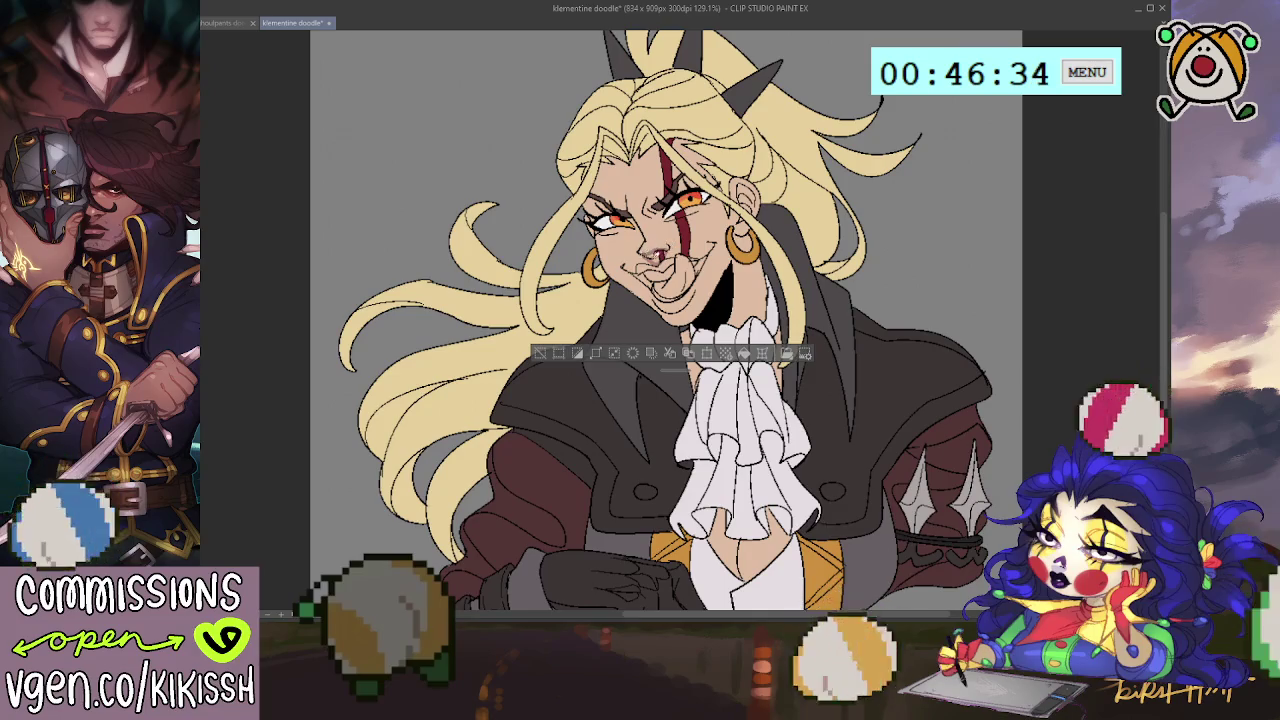
left_click_drag(655, 250, 658, 256)
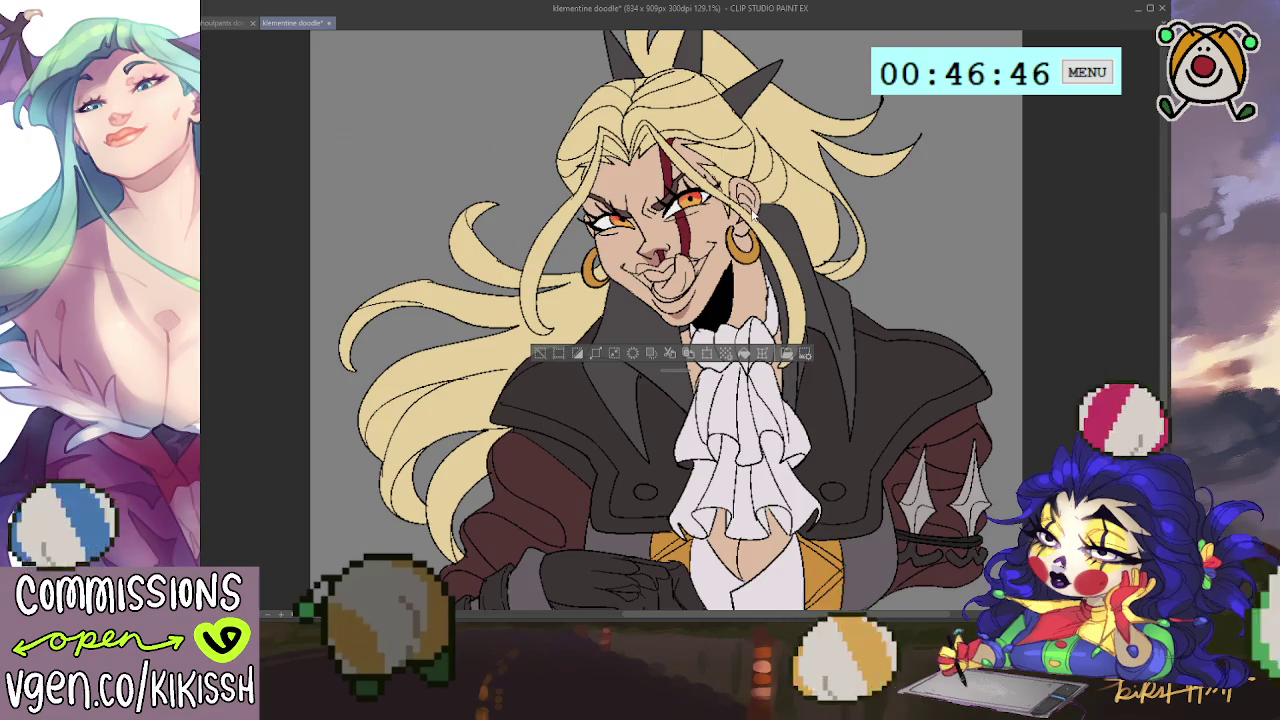
key("ctrl+d")
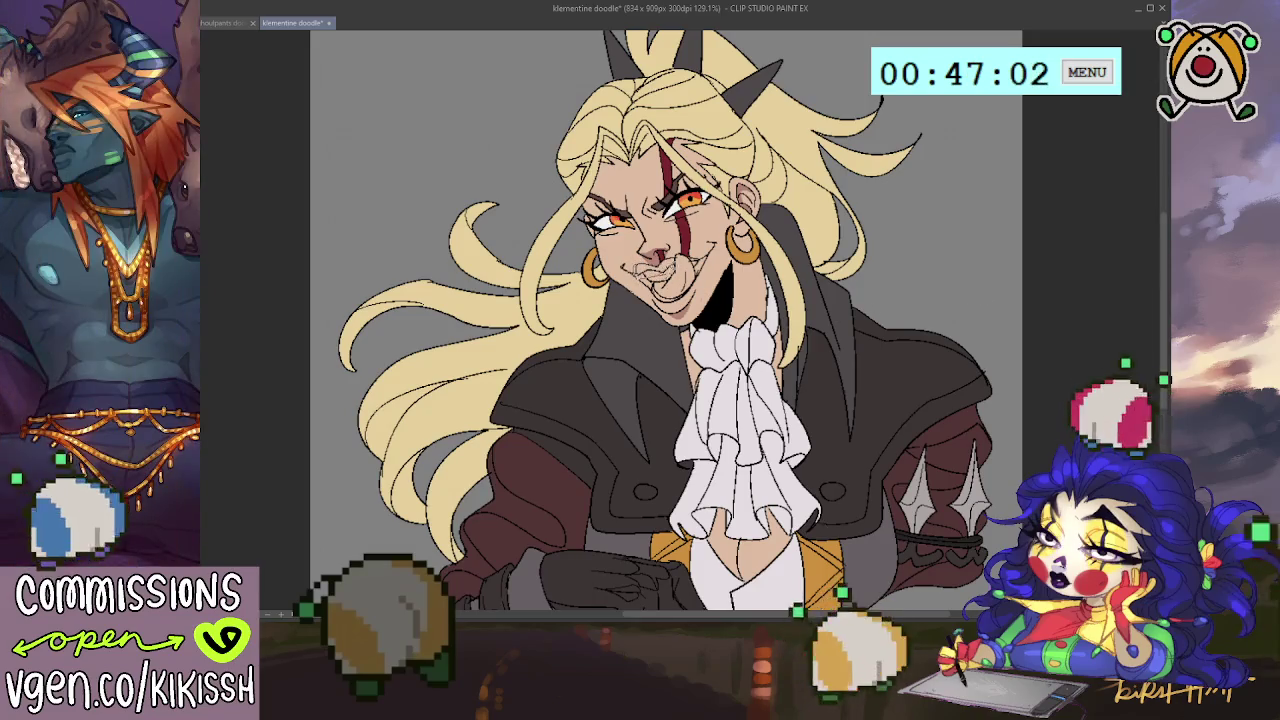
Step: Paint the tongue pink inside the grin, shade it darker, and clean up the white teeth
mouse_move(660, 250)
left_mouse_down()
mouse_move(680, 262)
mouse_move(665, 270)
mouse_move(708, 258)
left_mouse_up()
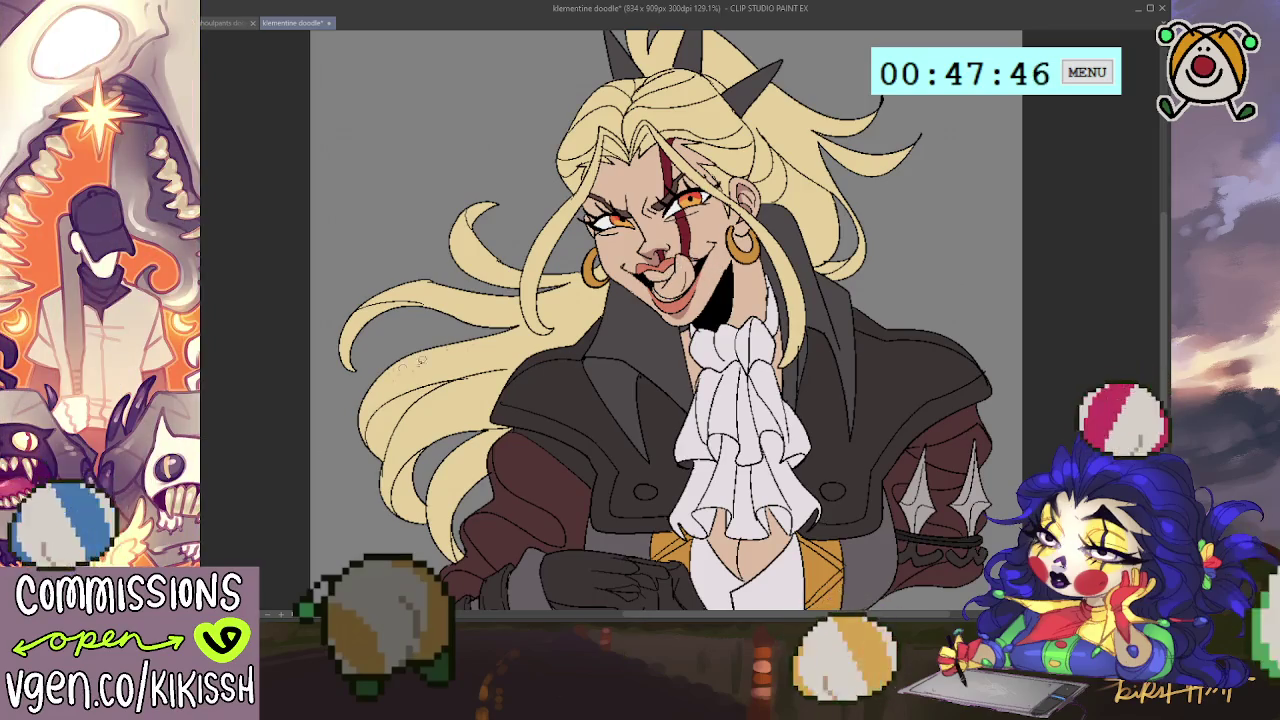
left_click_drag(668, 280, 681, 287)
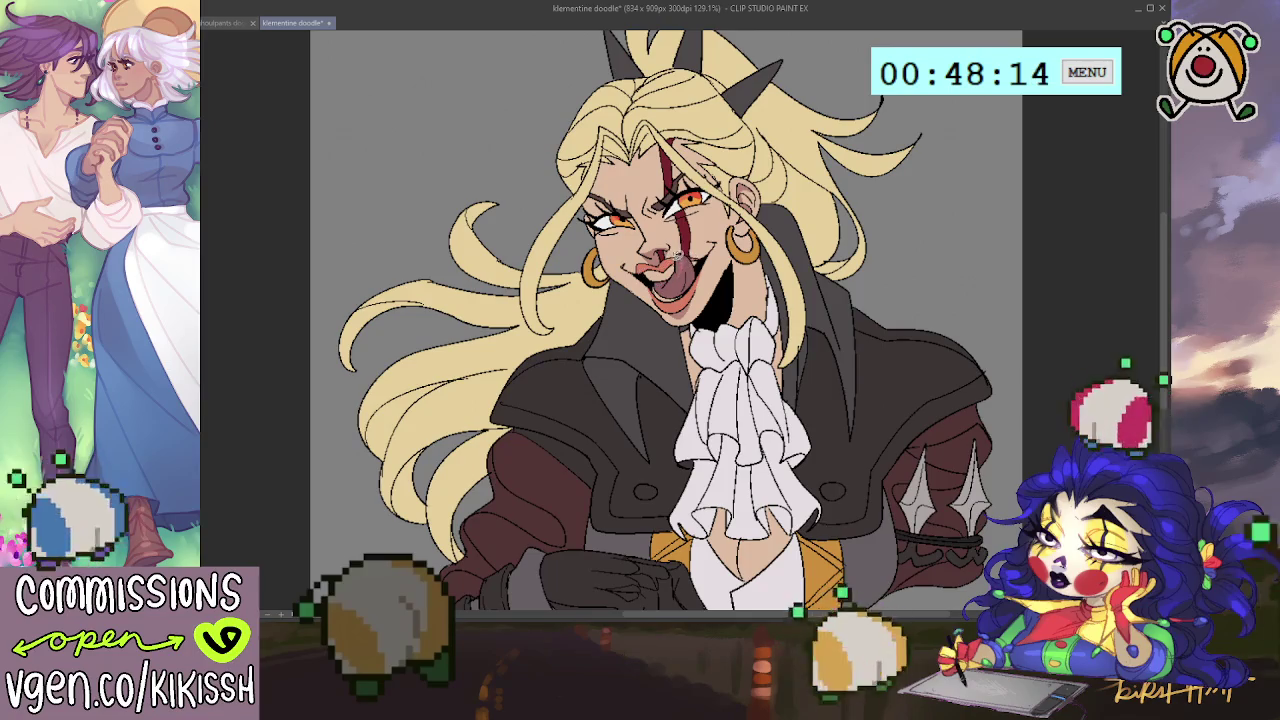
left_click_drag(680, 258, 690, 262)
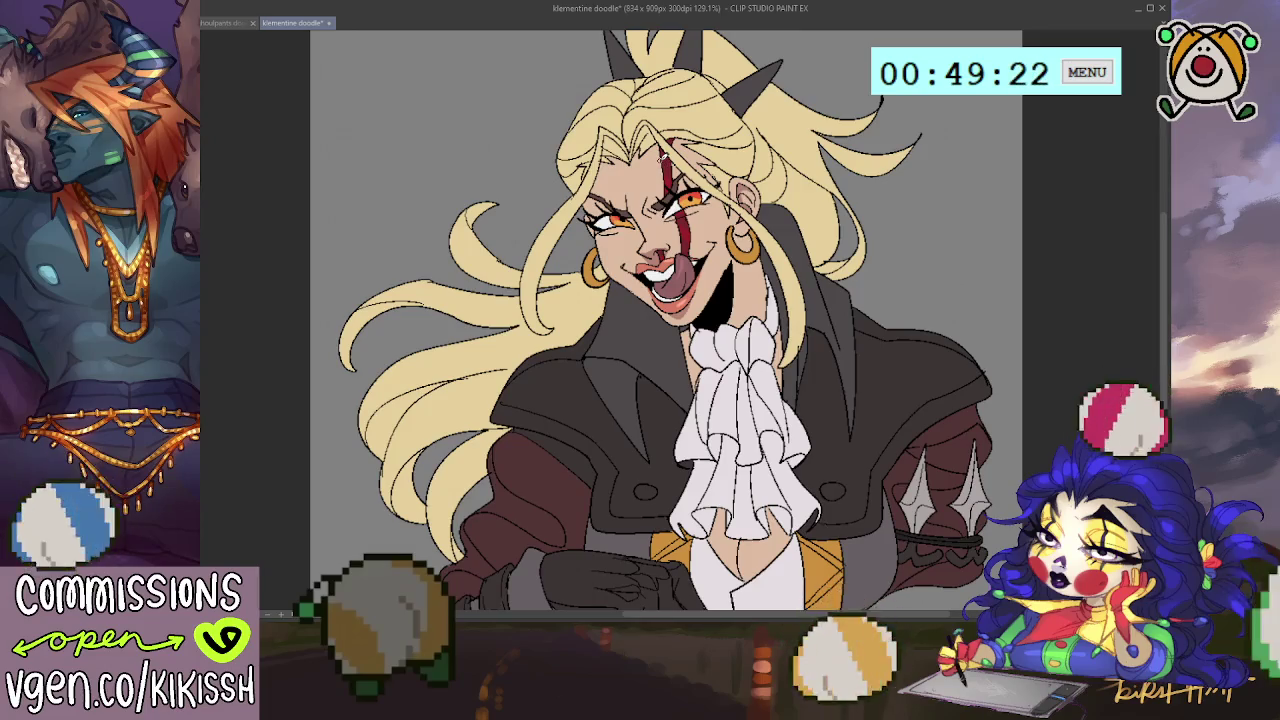
scroll(662, 162, "down", 2)
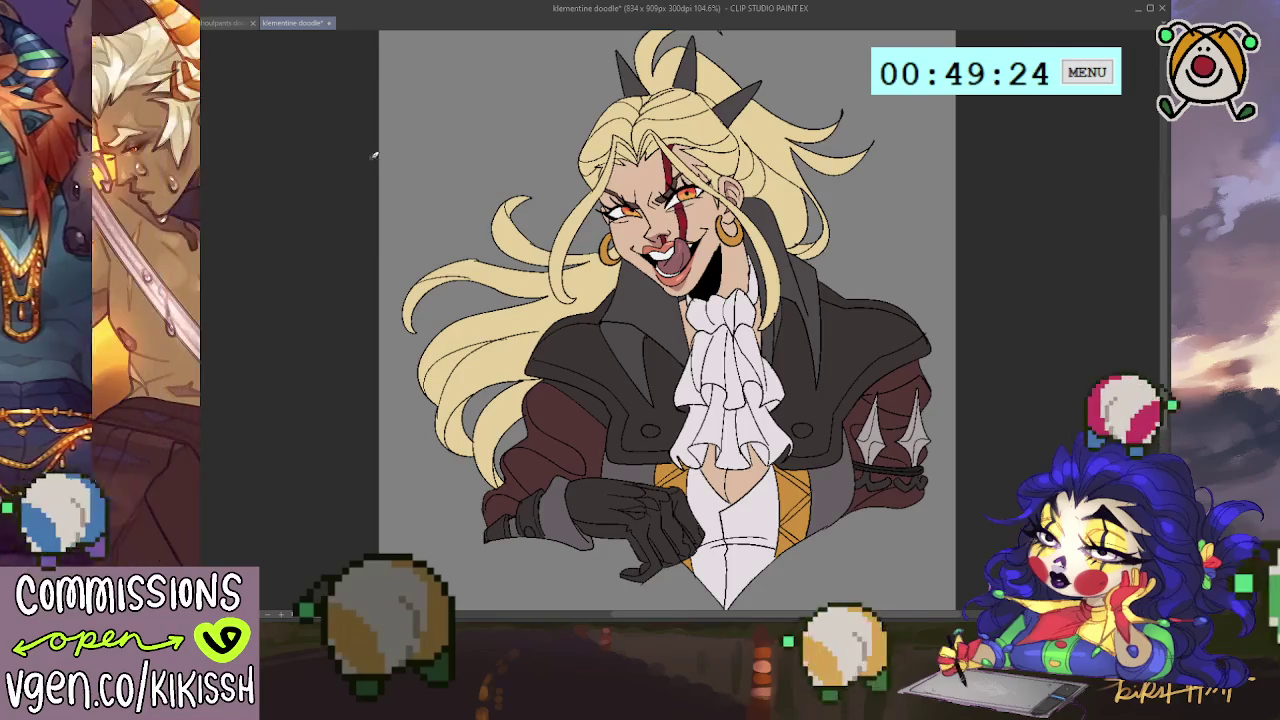
key("ctrl+alt+0")
key("ctrl+z")
key("ctrl+z")
key("ctrl+z")
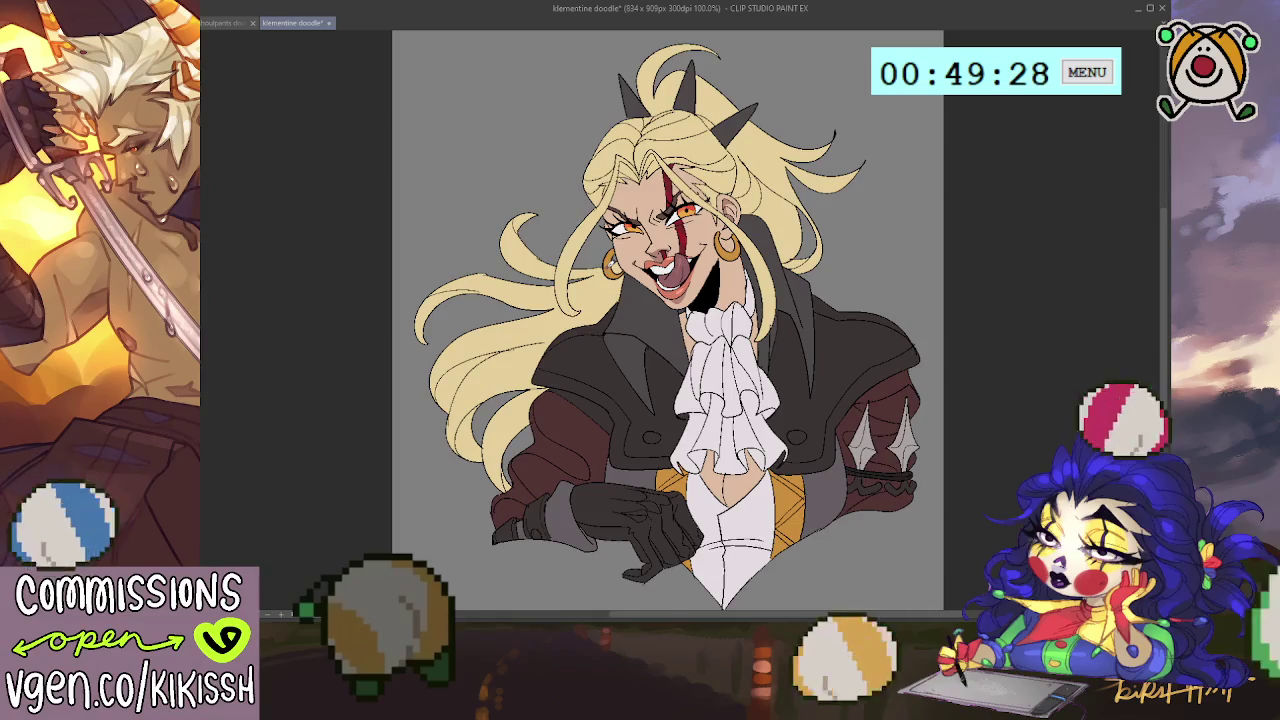
scroll(642, 264, "up", 1)
scroll(642, 264, "up", 1)
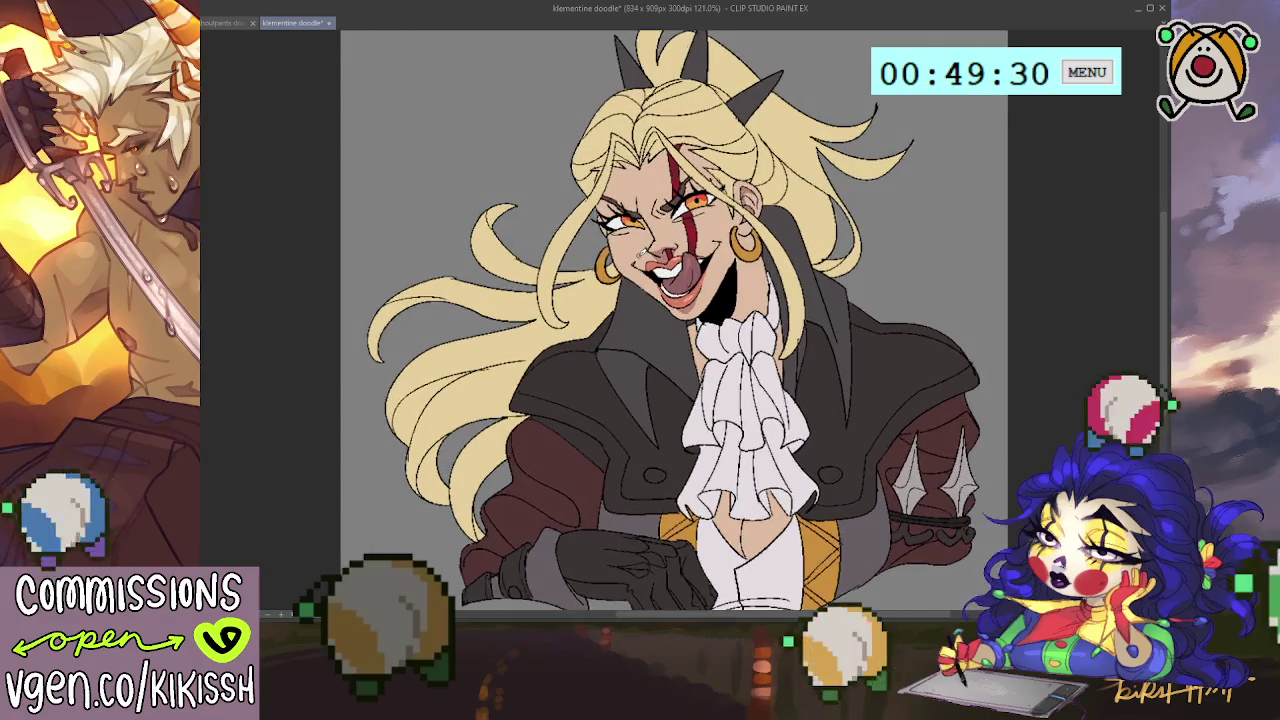
scroll(642, 264, "up", 1)
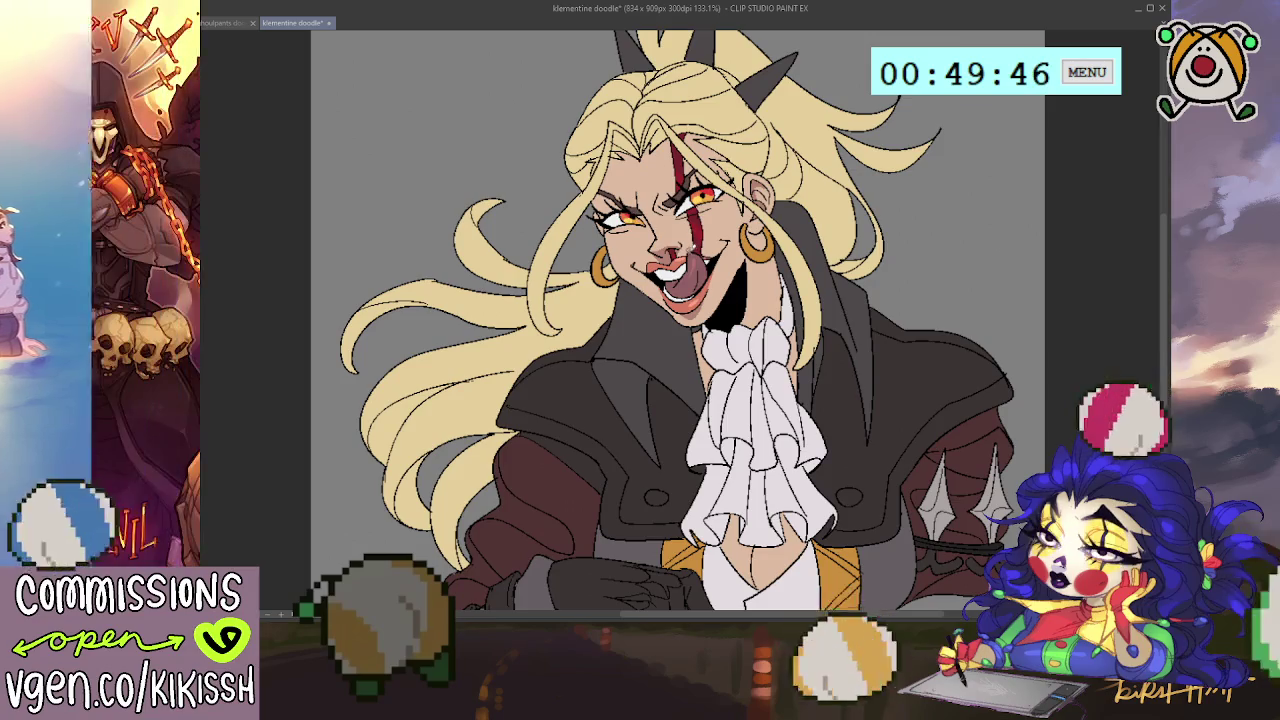
key("ctrl+minus")
key("ctrl+plus")
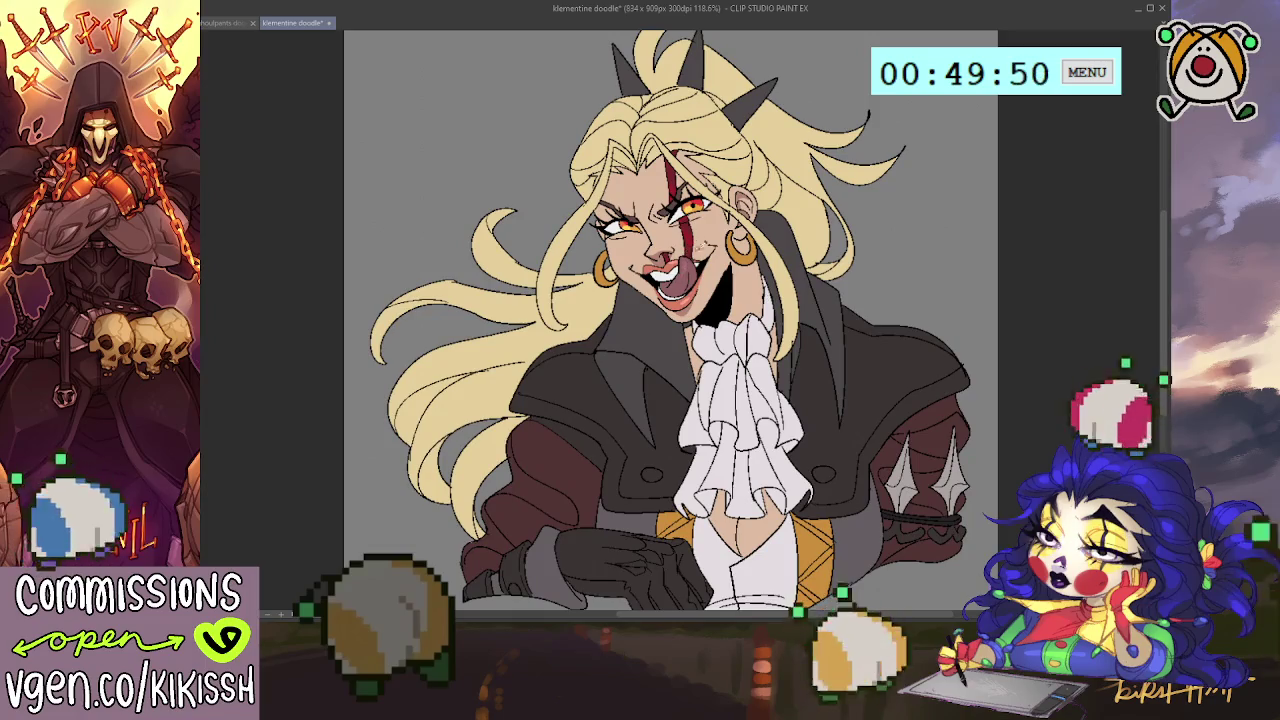
Step: Paint red tips on the black glove fingers and fill both coat buttons gold
left_click_drag(913, 388, 901, 288)
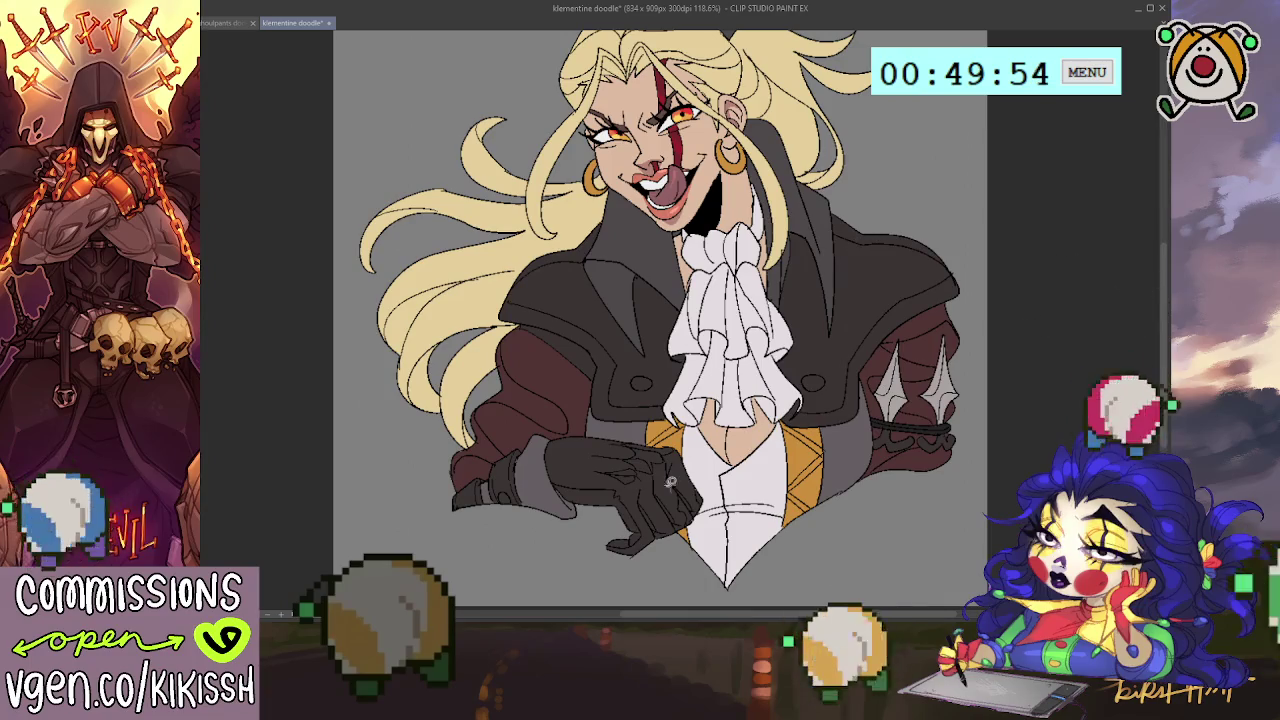
mouse_move(607, 463)
left_mouse_down()
mouse_move(642, 480)
mouse_move(668, 470)
mouse_move(706, 497)
left_mouse_up()
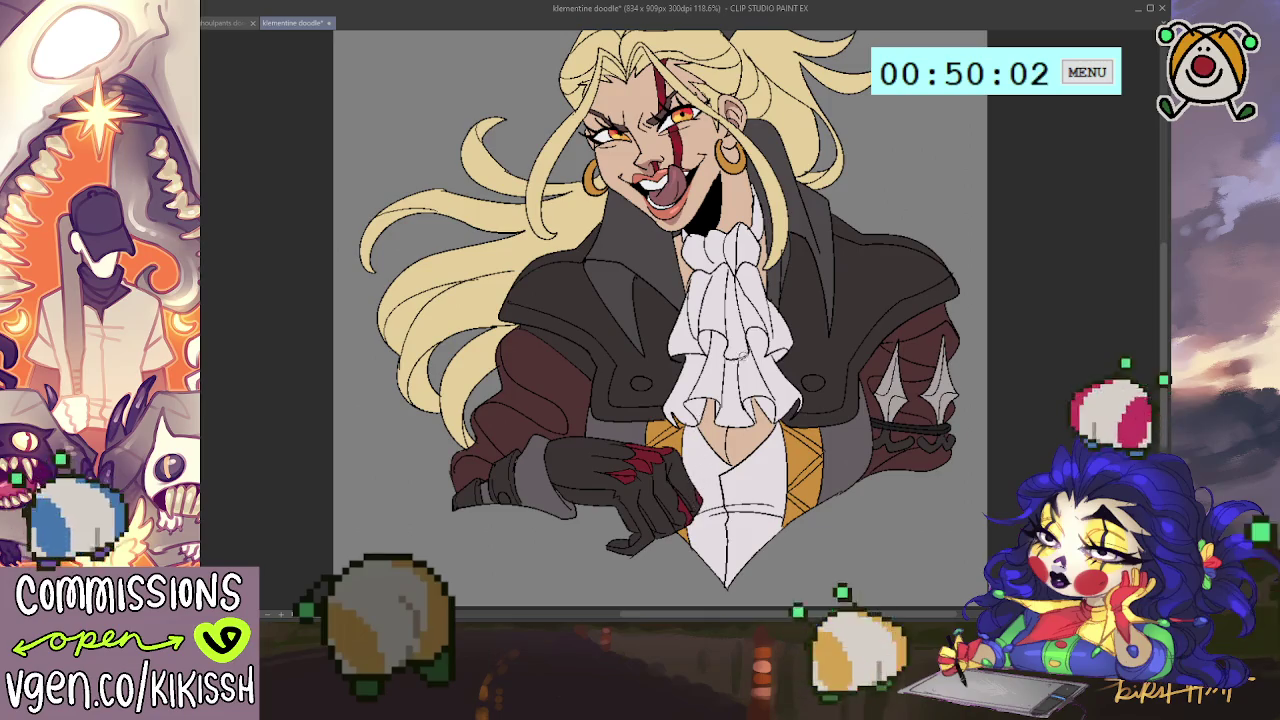
mouse_move(730, 368)
left_mouse_down()
mouse_move(741, 406)
mouse_move(854, 325)
left_mouse_up()
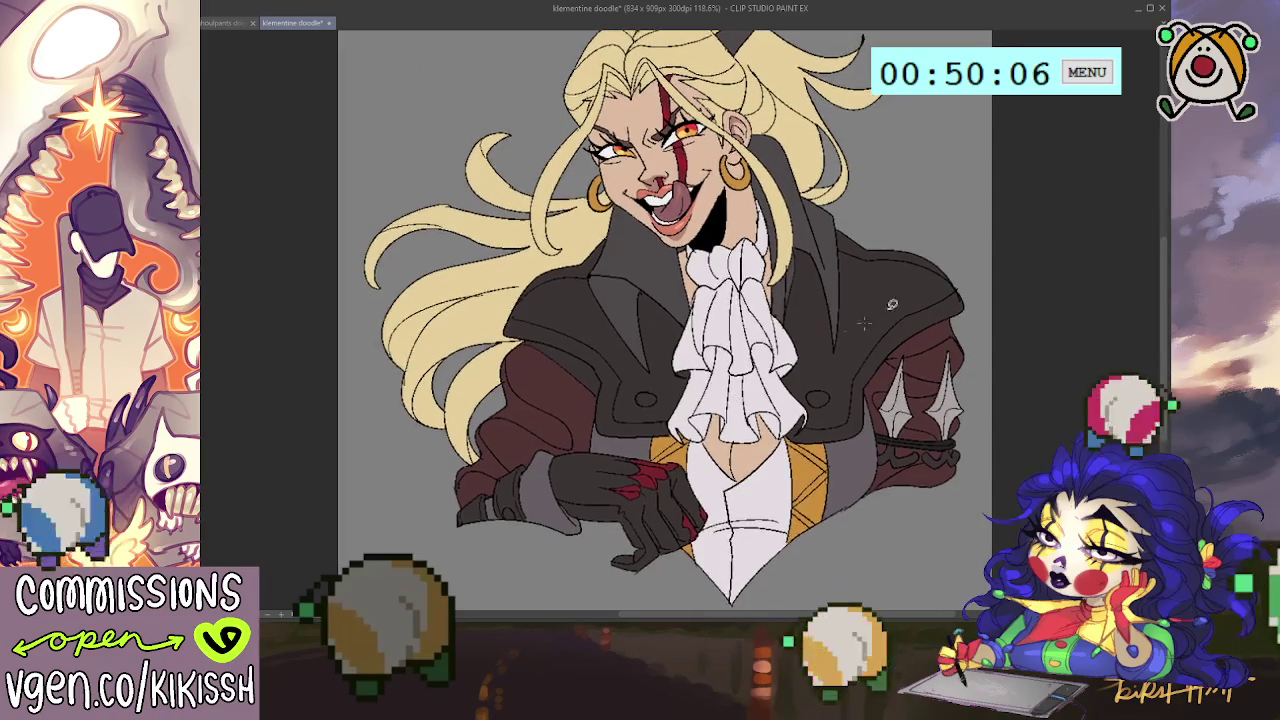
left_click(818, 400)
left_click(645, 399)
Step: Move the view down and select the blonde hair area
left_click_drag(664, 320, 668, 348)
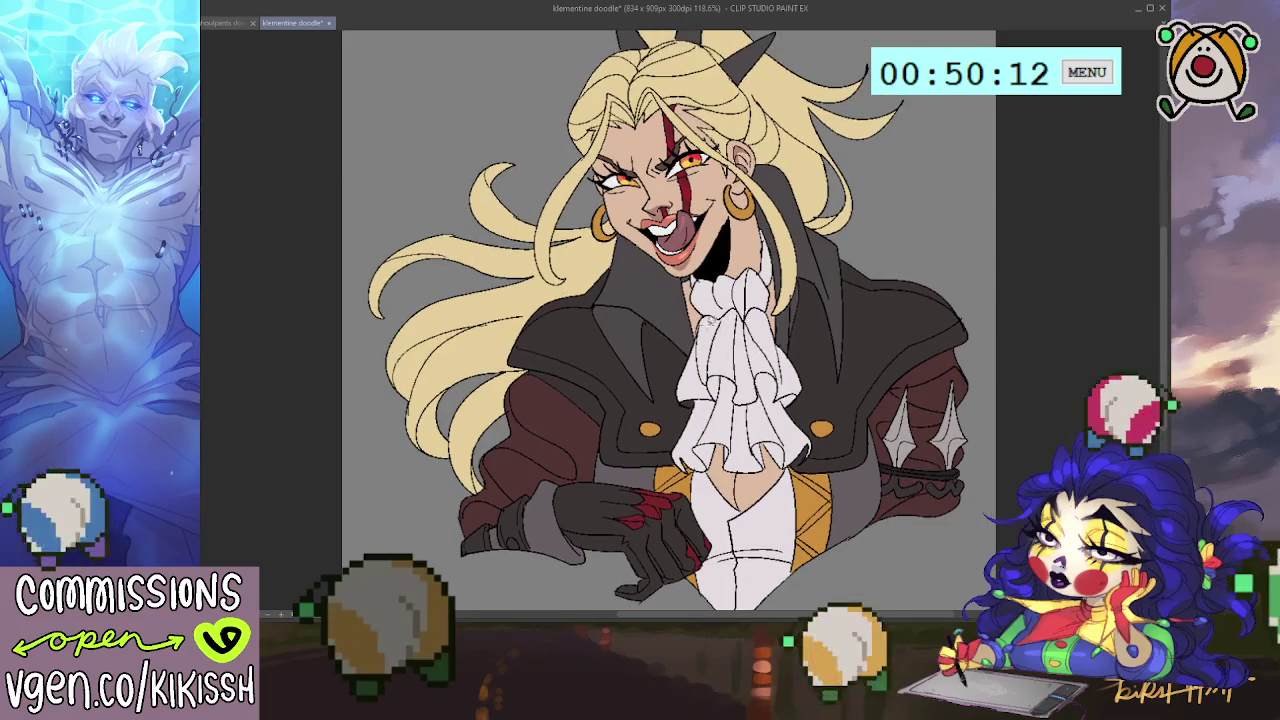
left_click_drag(668, 348, 680, 384)
mouse_move(779, 414)
left_mouse_down()
mouse_move(784, 424)
mouse_move(782, 406)
left_mouse_up()
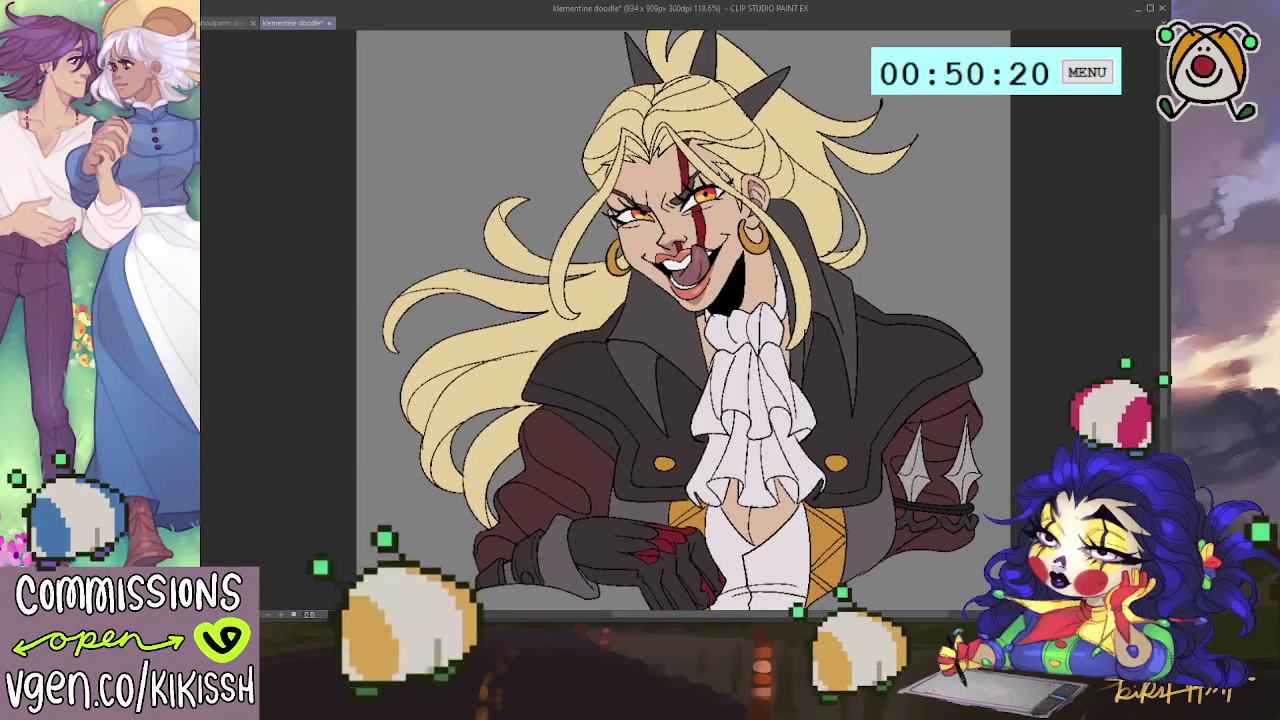
left_click(450, 330)
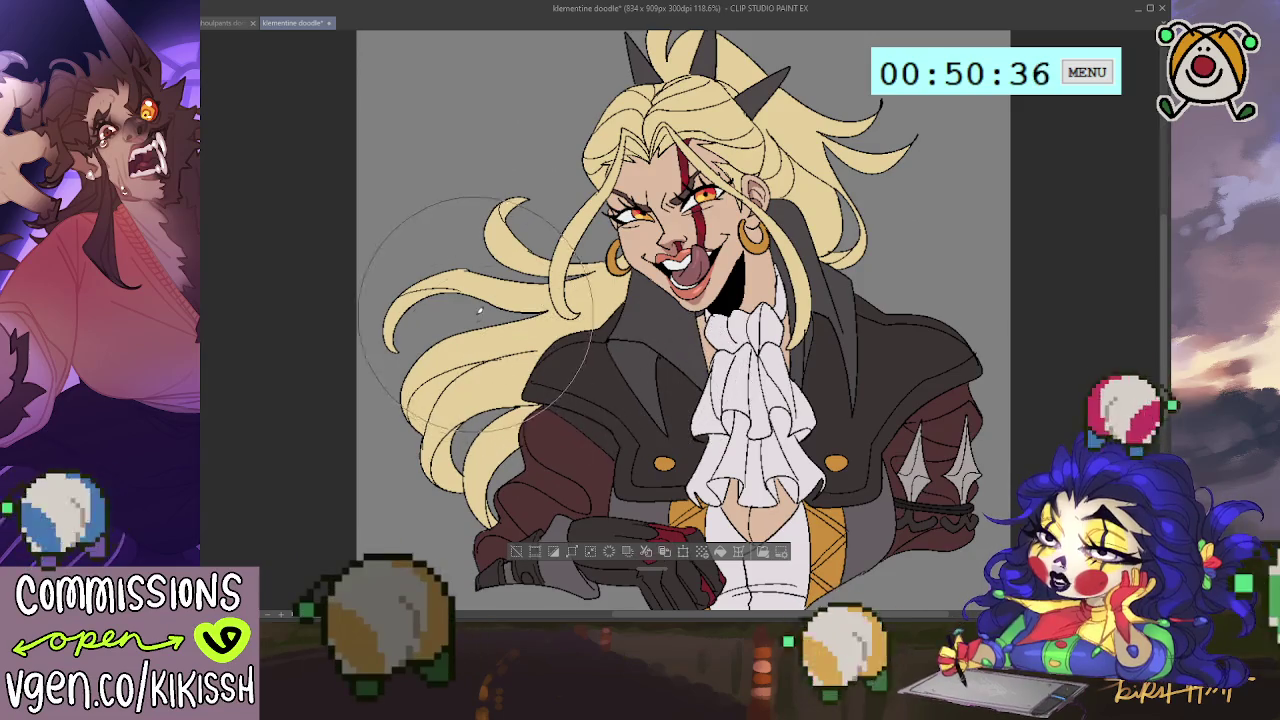
Step: With a larger brush, airbrush an orange-red gradient into the hair strands on both sides of the face
key("e")
mouse_move(433, 298)
left_mouse_down()
mouse_move(400, 200)
mouse_move(371, 314)
mouse_move(380, 380)
left_mouse_up()
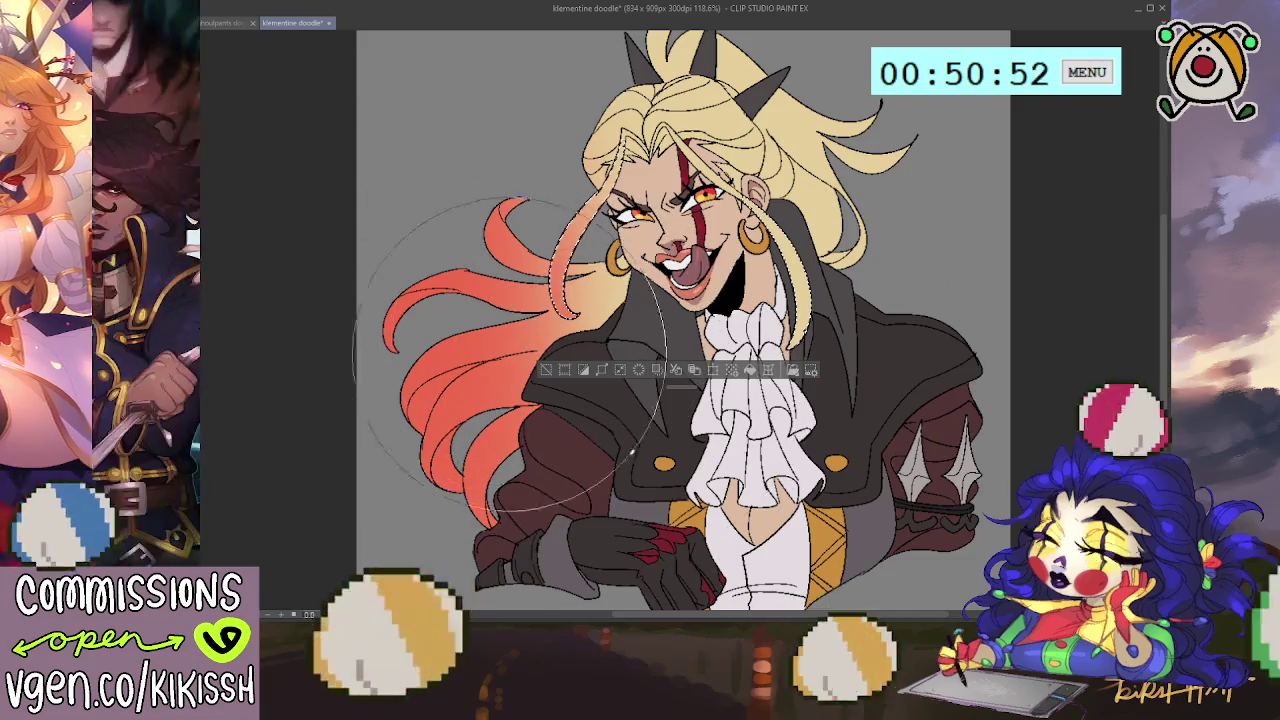
left_click_drag(880, 315, 828, 326)
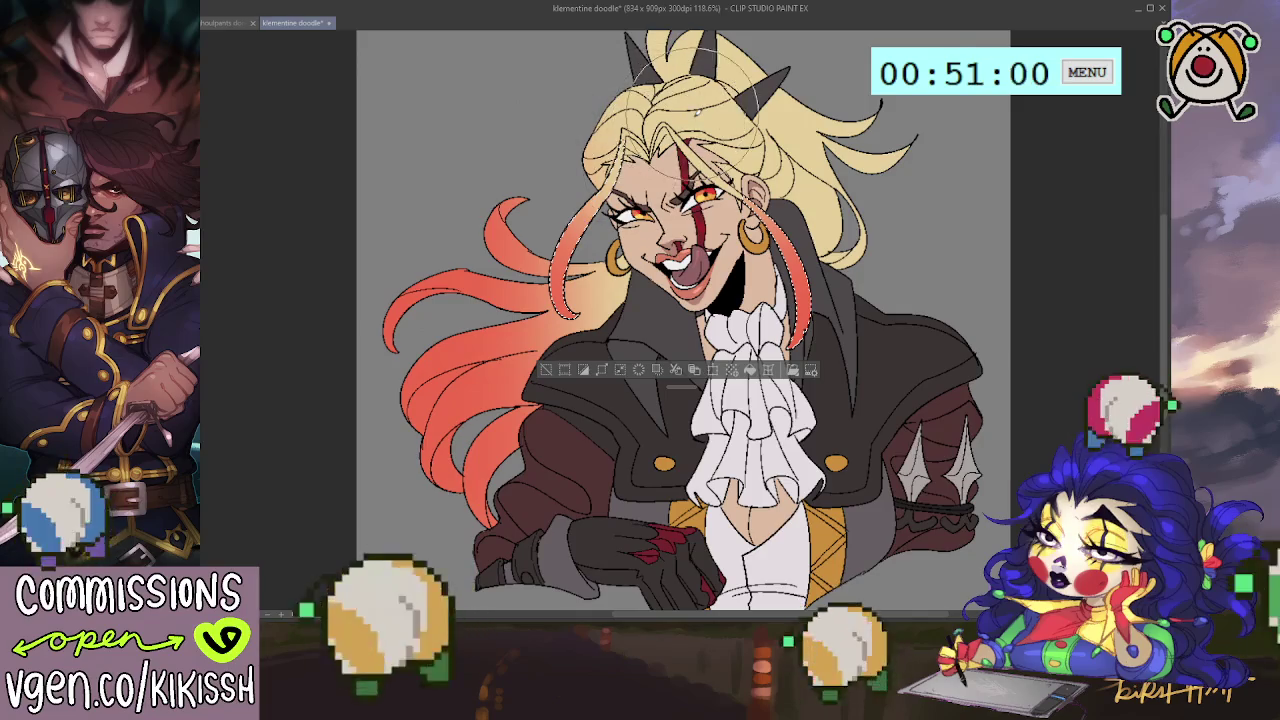
key("ctrl+d")
Step: Select the upper-right hair tip and airbrush it orange-red, softening it to a peach gradient
left_click_drag(805, 75, 795, 100)
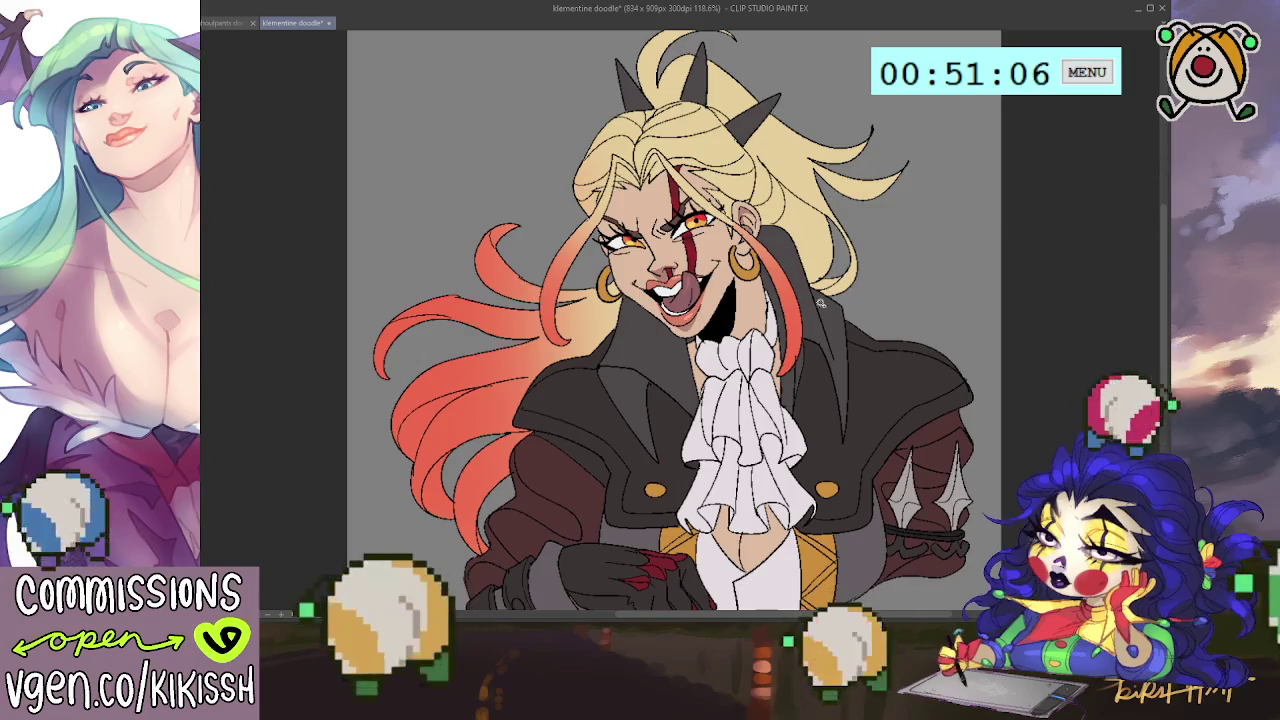
left_click(830, 180)
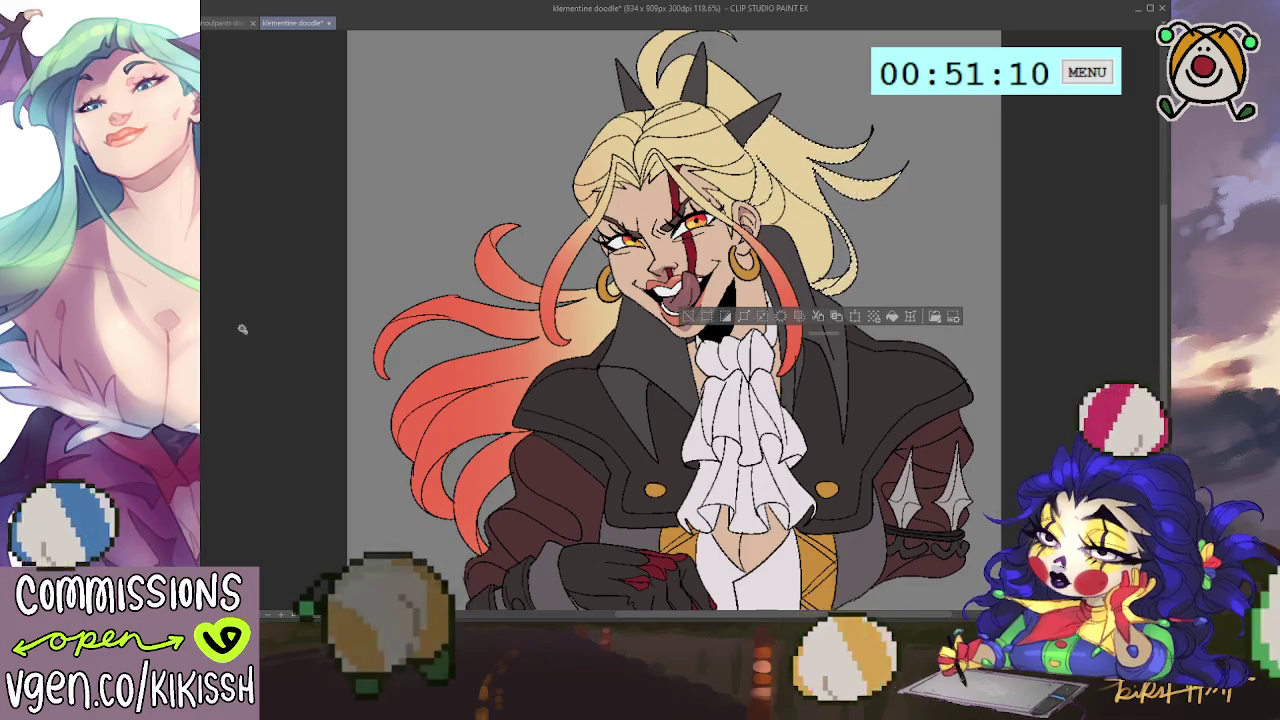
left_click_drag(890, 240, 850, 275)
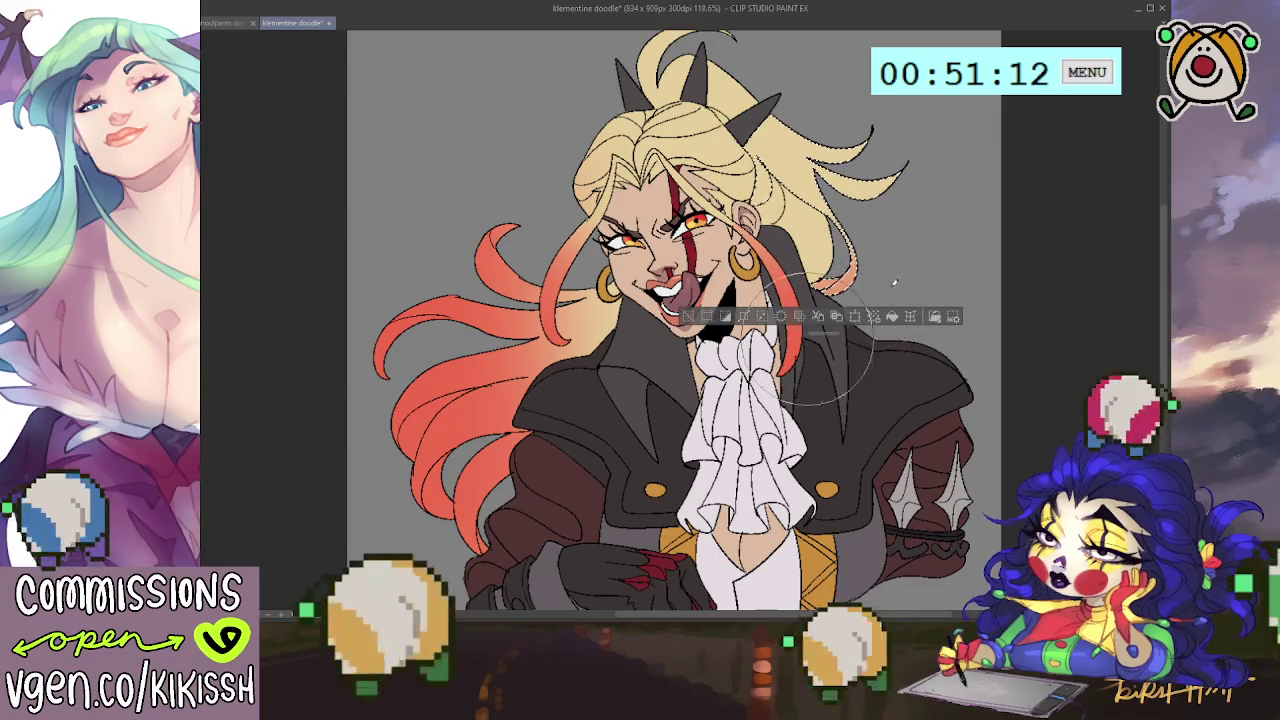
left_click_drag(890, 195, 883, 165)
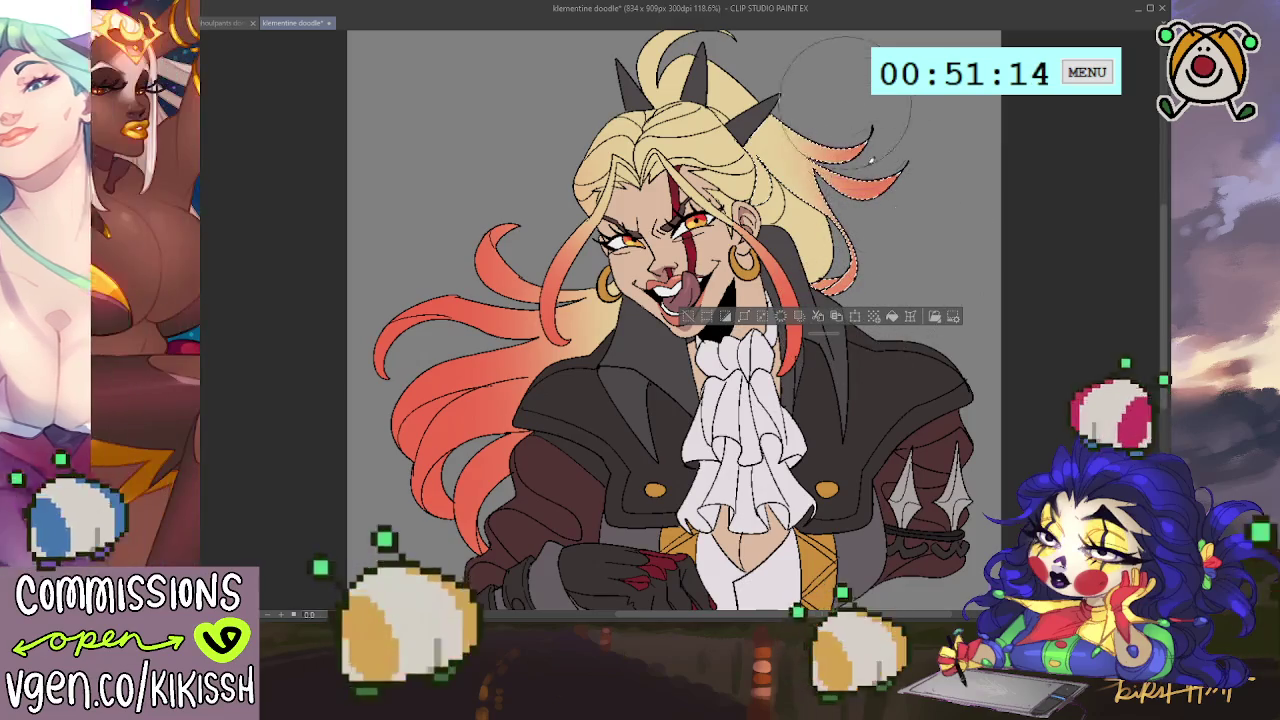
key("ctrl+z")
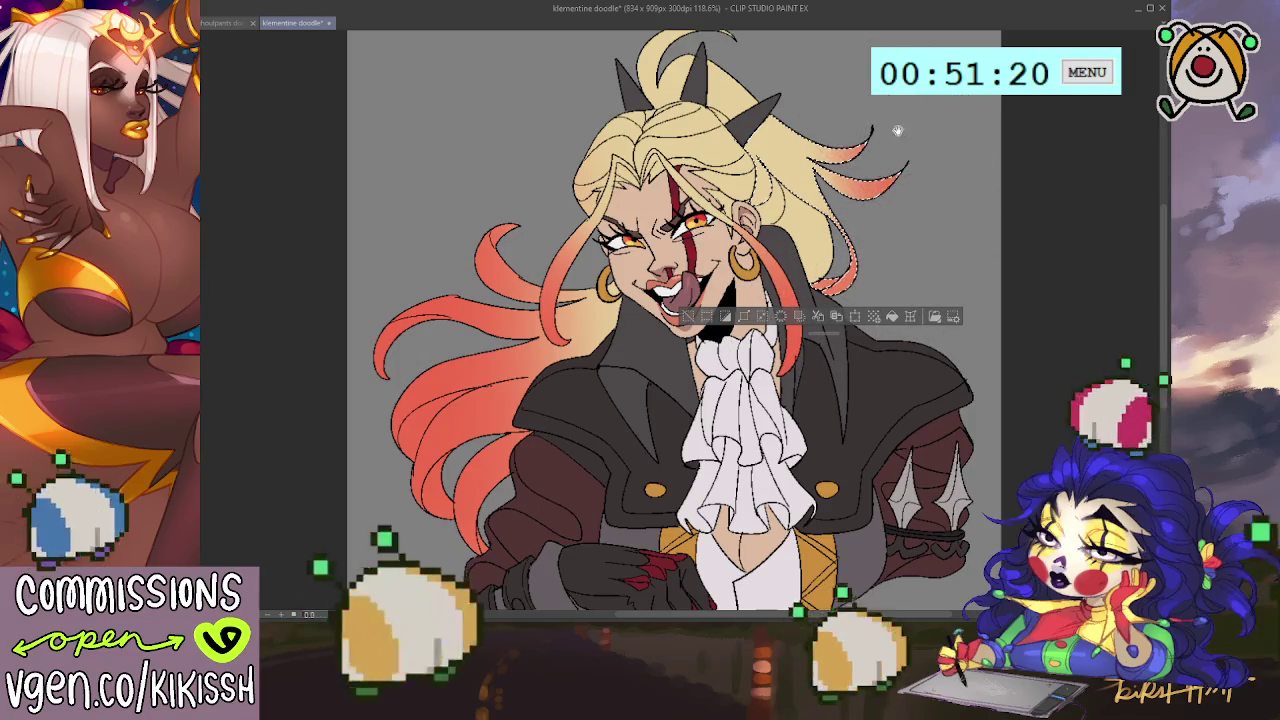
left_click_drag(882, 162, 920, 220)
key("ctrl+d")
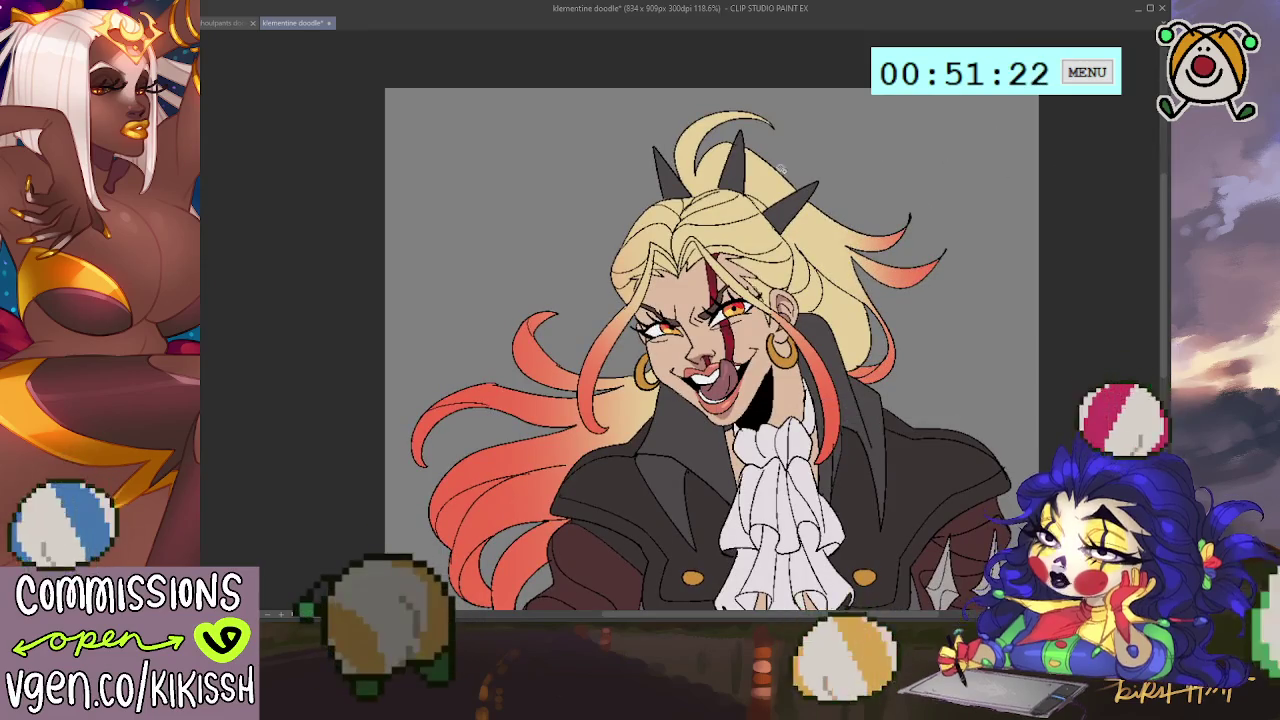
Step: Reselect the hair area, then select the orange hair for the next blend
left_click(798, 114)
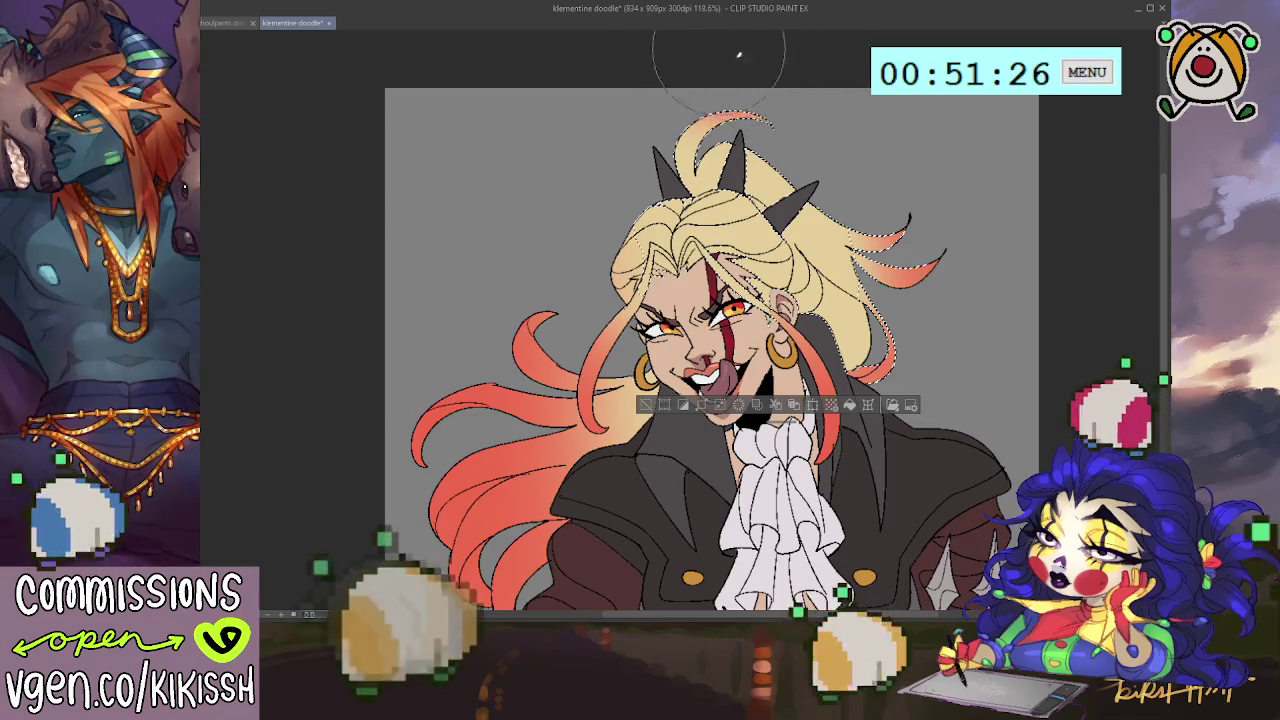
key("ctrl+d")
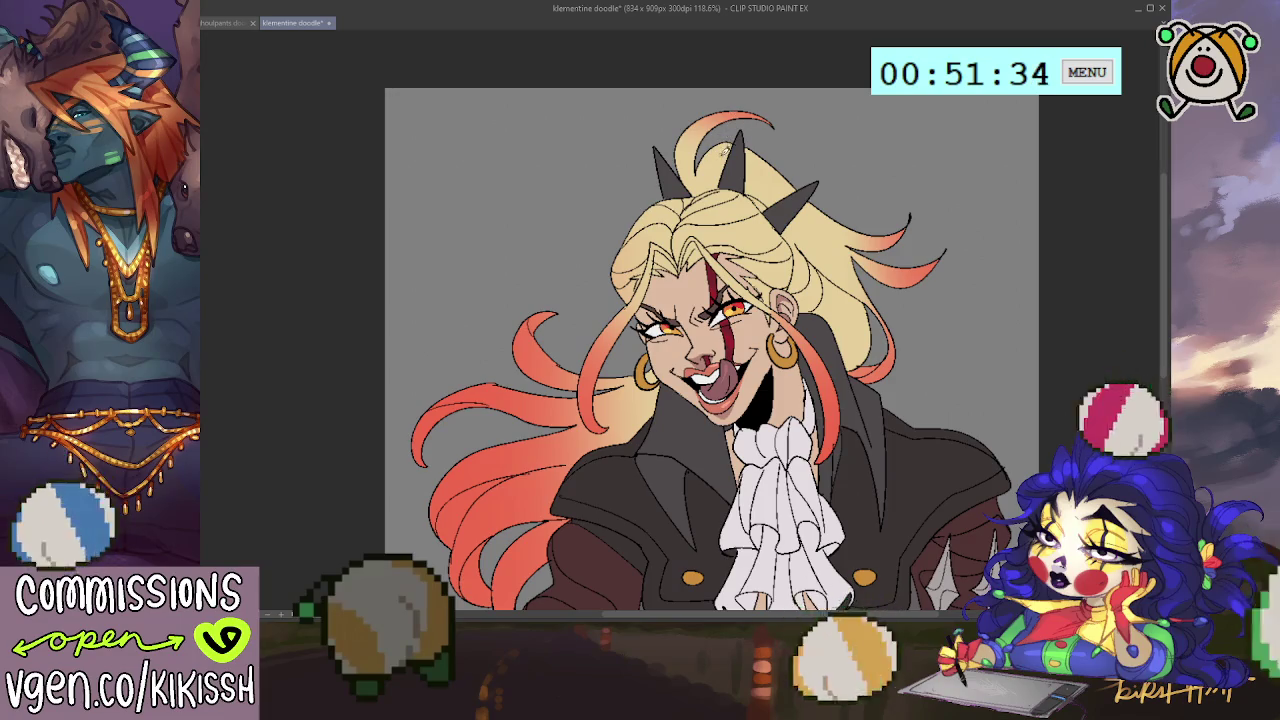
left_click_drag(848, 164, 835, 94)
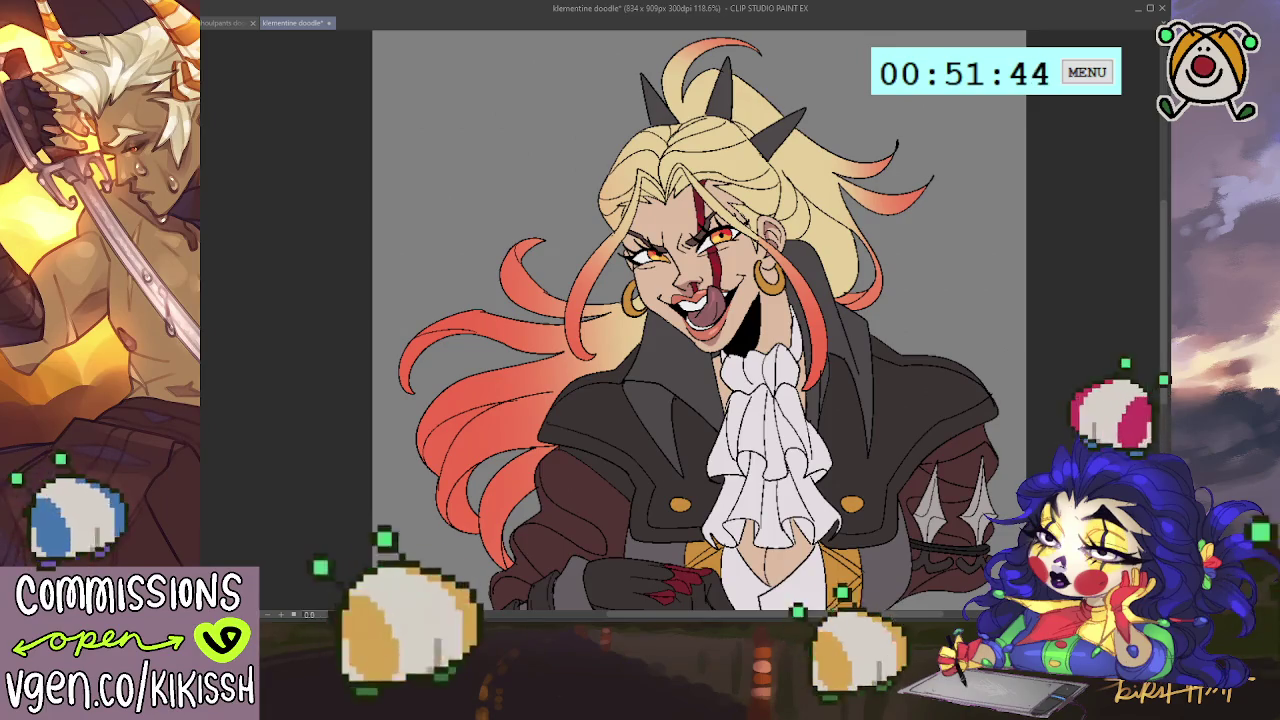
left_click(545, 391)
Step: Airbrush pale yellow into the orange hair near the face, including the upper and right strands
left_click_drag(603, 366, 620, 338)
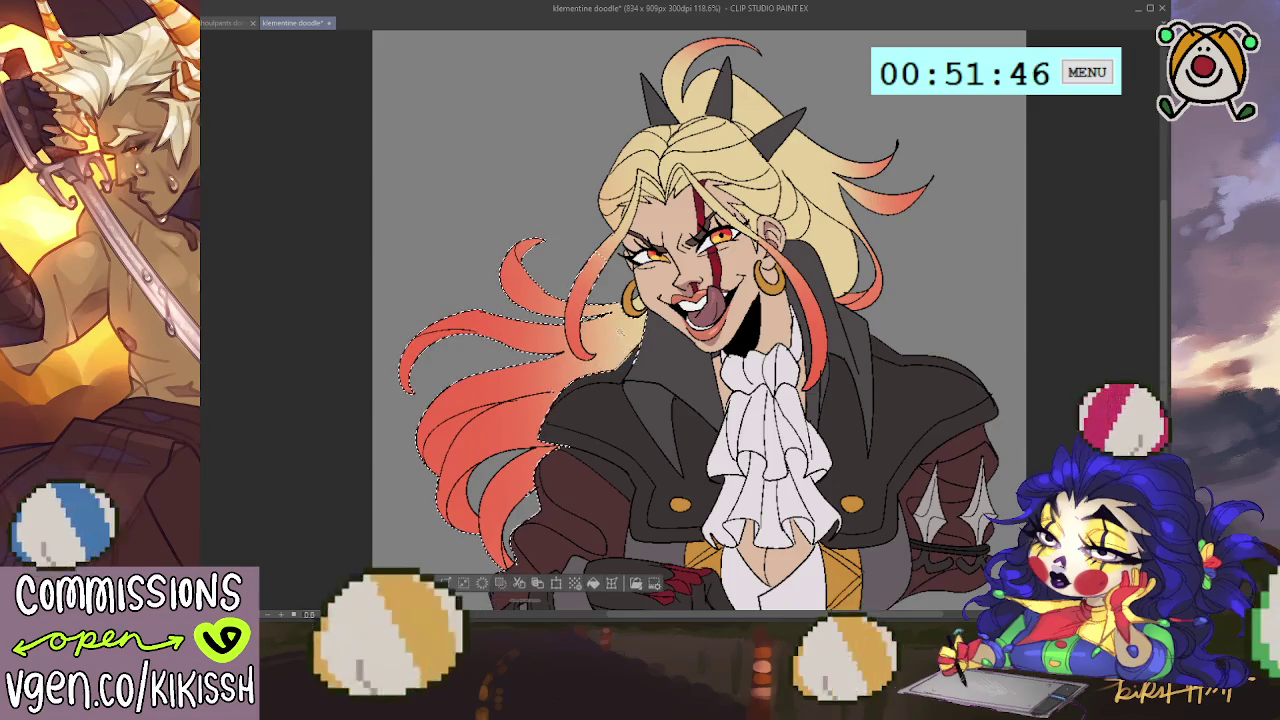
left_click(640, 290)
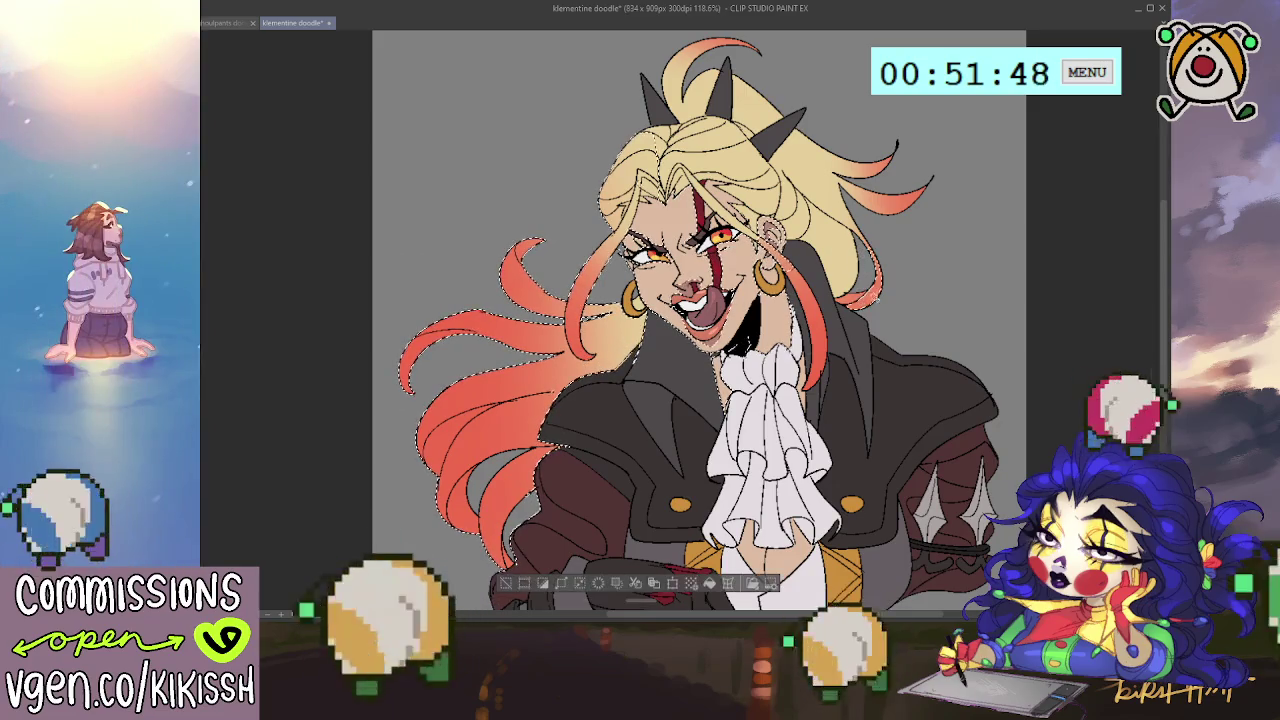
left_click(880, 195)
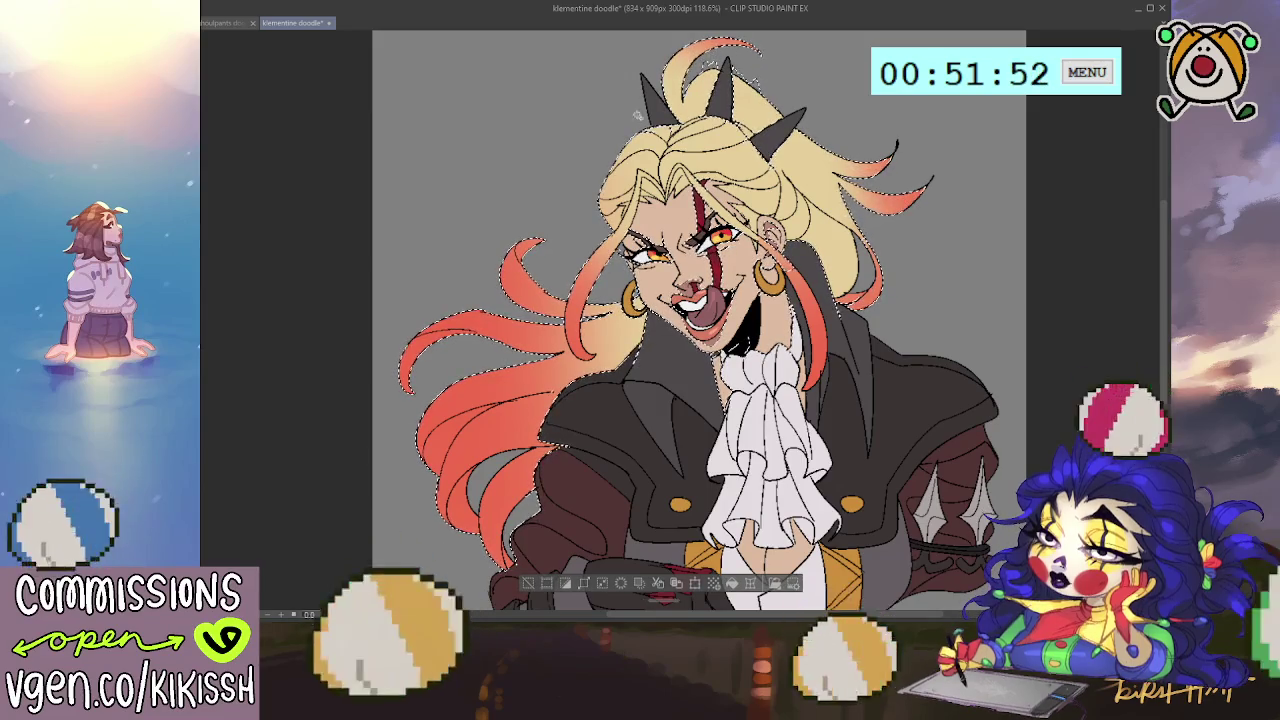
key("ctrl+d")
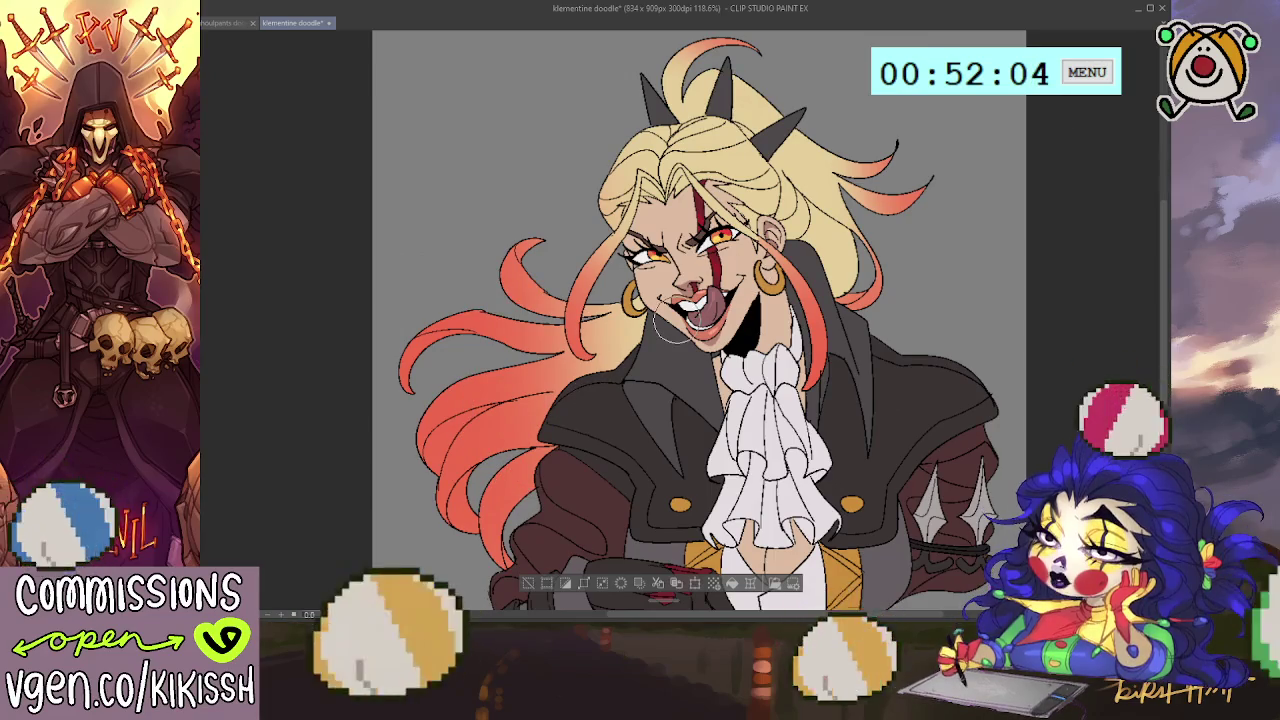
Step: Try a light highlight along the hair strands, then undo it
mouse_move(528, 508)
left_mouse_down()
mouse_move(458, 400)
mouse_move(560, 268)
mouse_move(450, 390)
mouse_move(535, 510)
mouse_move(445, 410)
left_mouse_up()
key("ctrl+z")
key("ctrl+z")
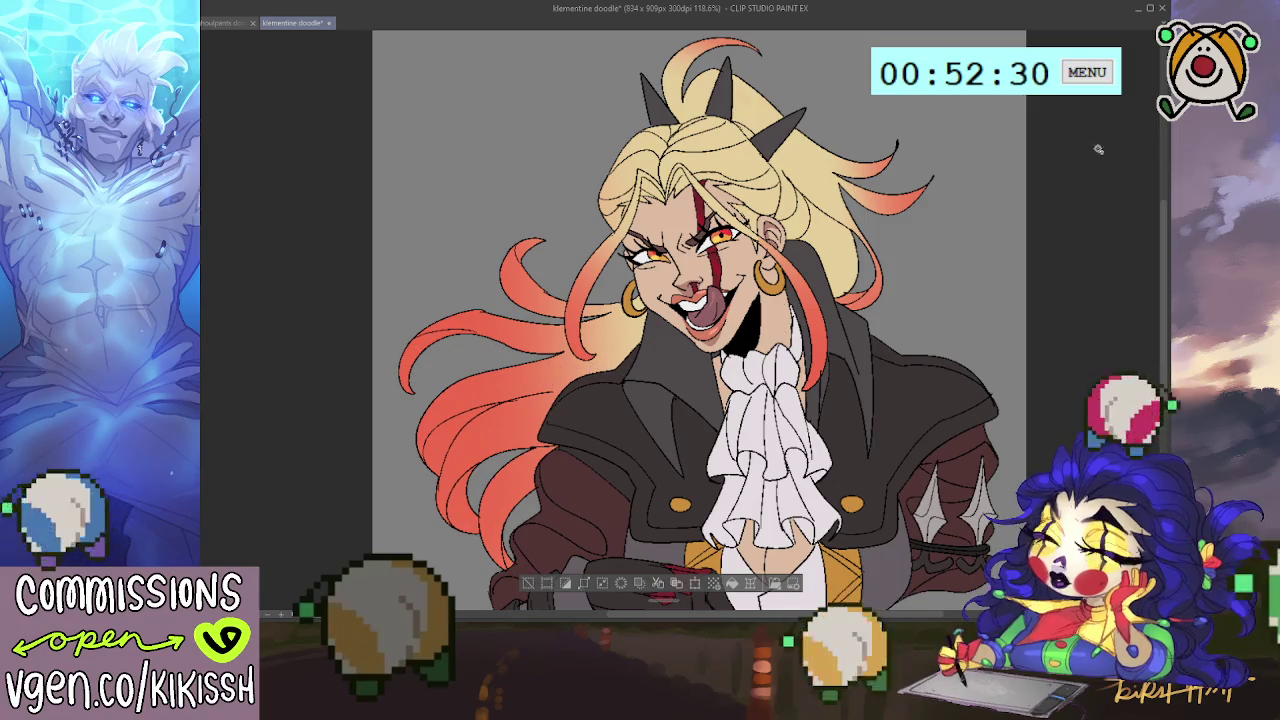
key("ctrl+d")
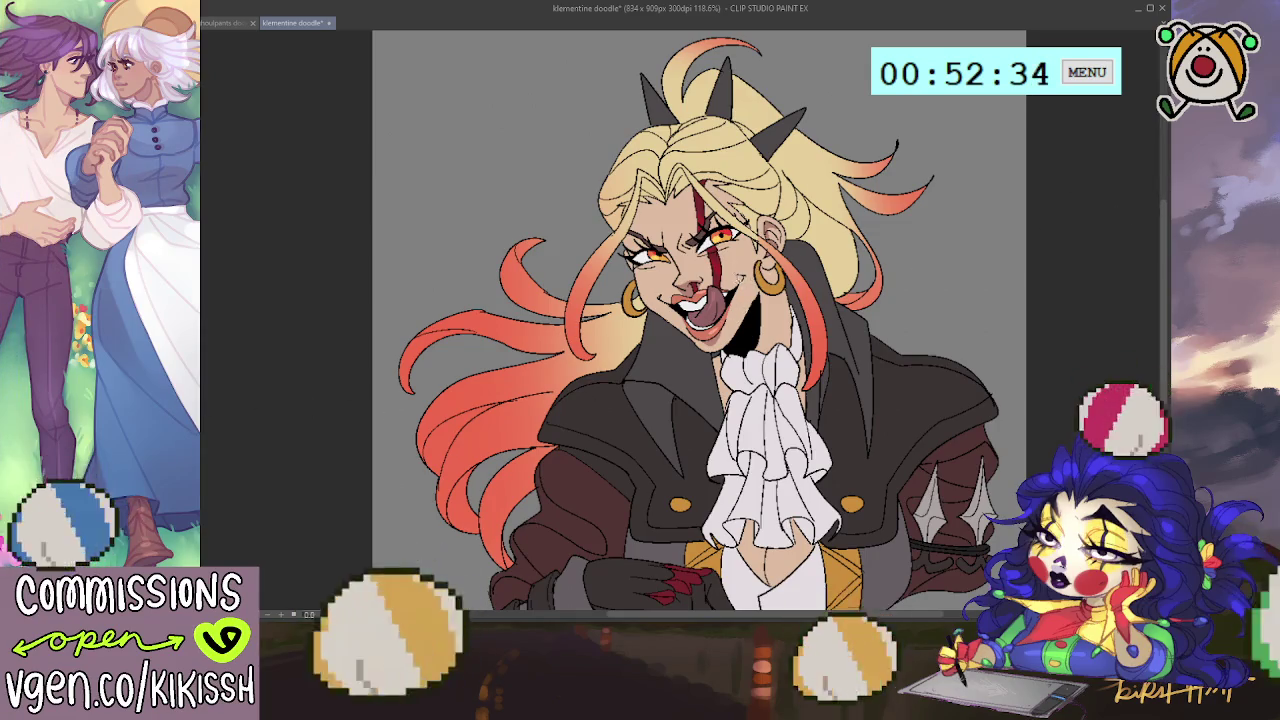
key("ctrl+z")
key("ctrl+d")
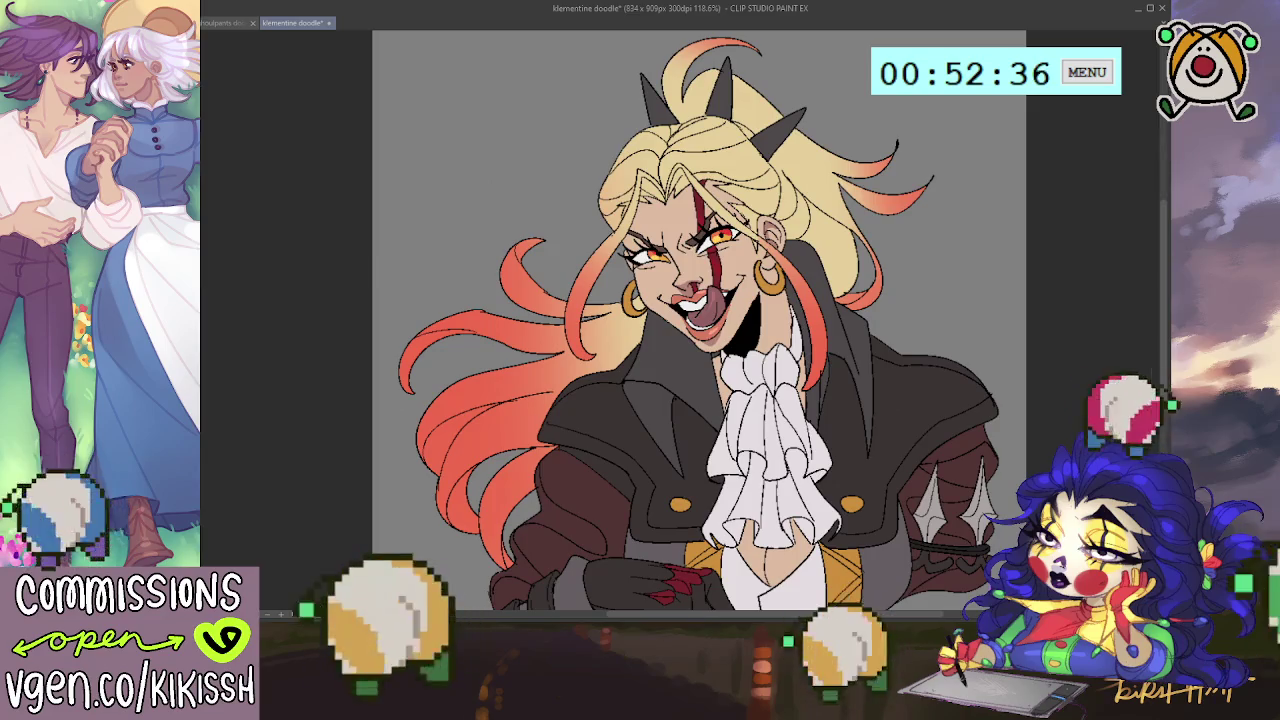
Step: Extend the hair selection over the whole left orange hair mass, then clear it
key("ctrl+z")
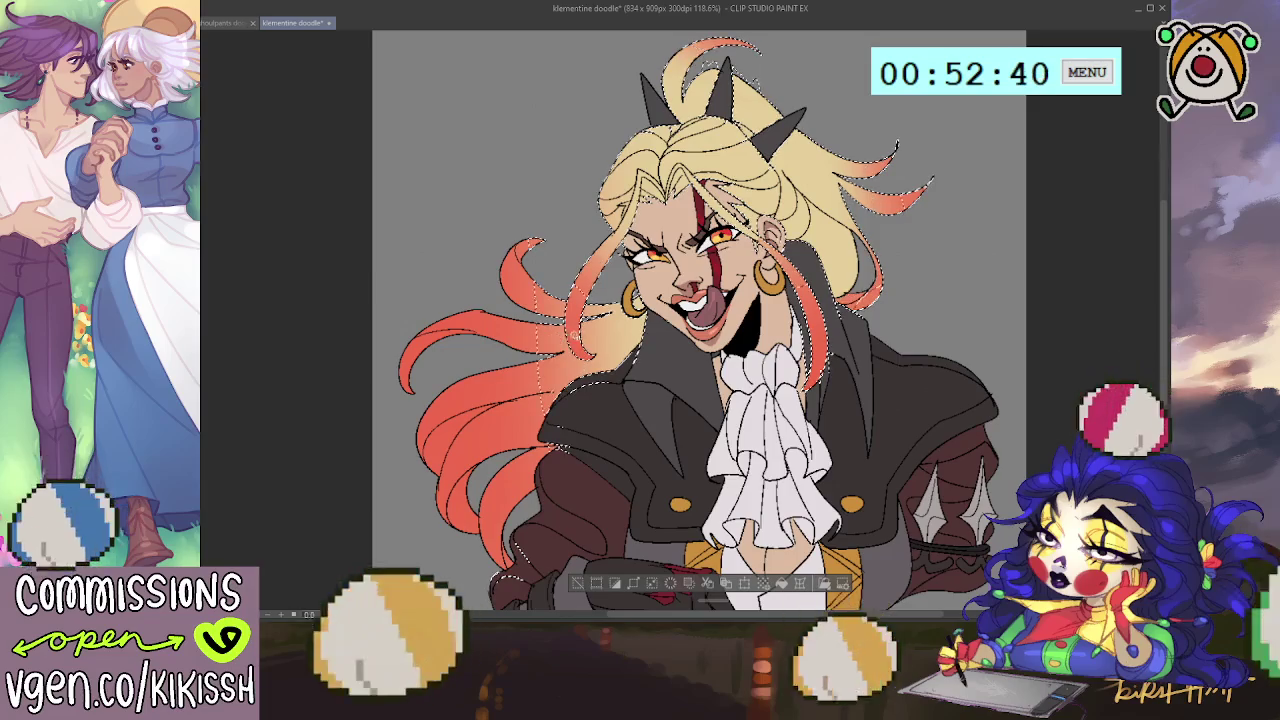
left_click_drag(600, 290, 540, 360)
left_click(500, 340)
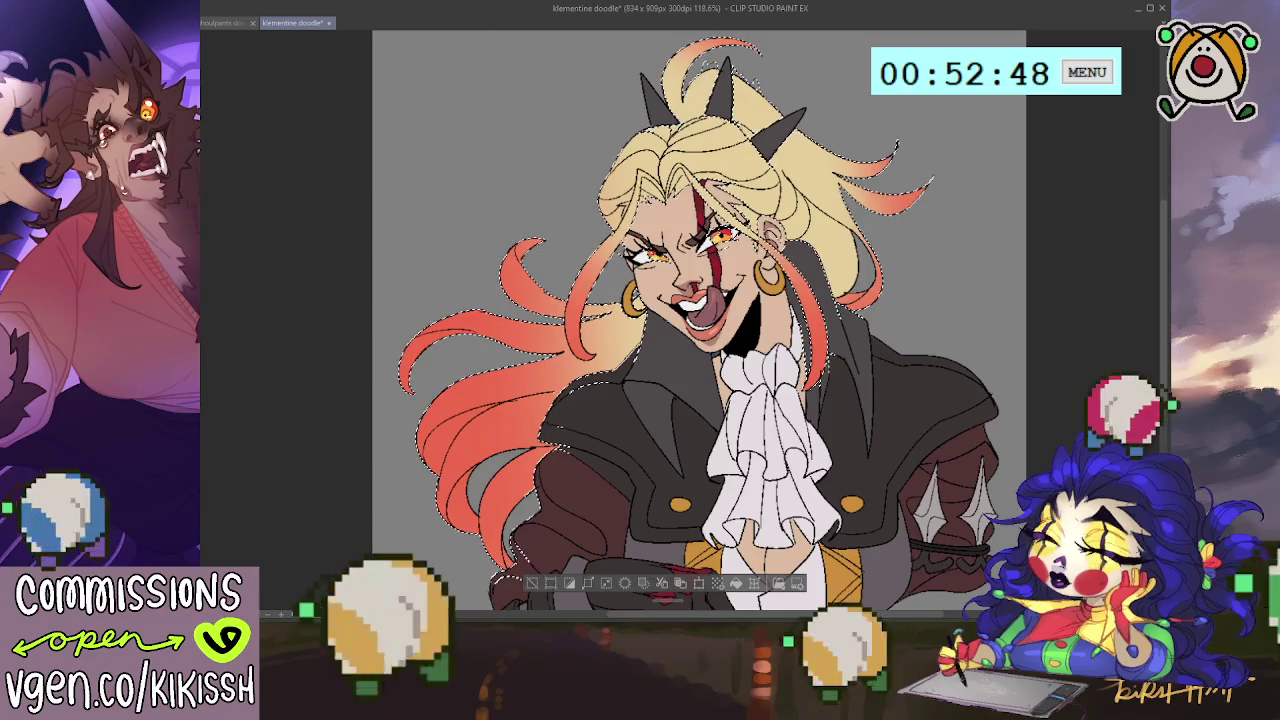
key("ctrl+d")
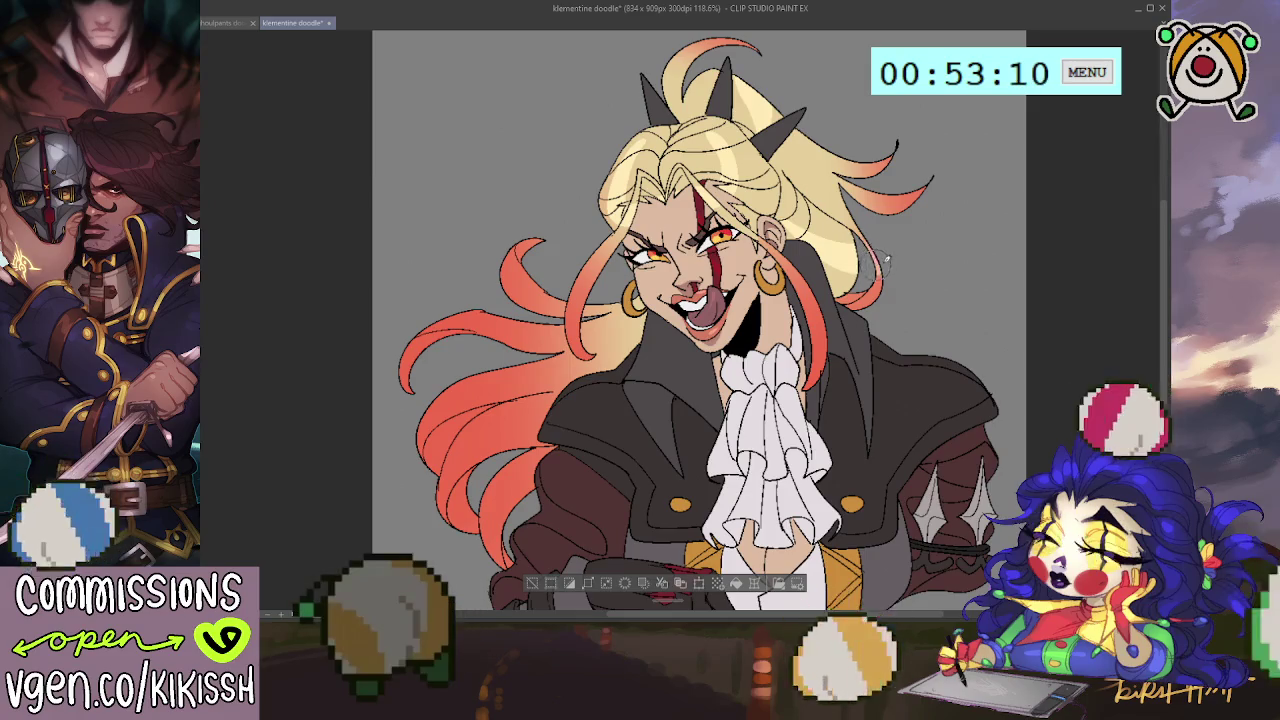
Step: Paint pale shine stripes along the left orange hair strands and hide the faint sketch lines
left_click_drag(472, 385, 515, 505)
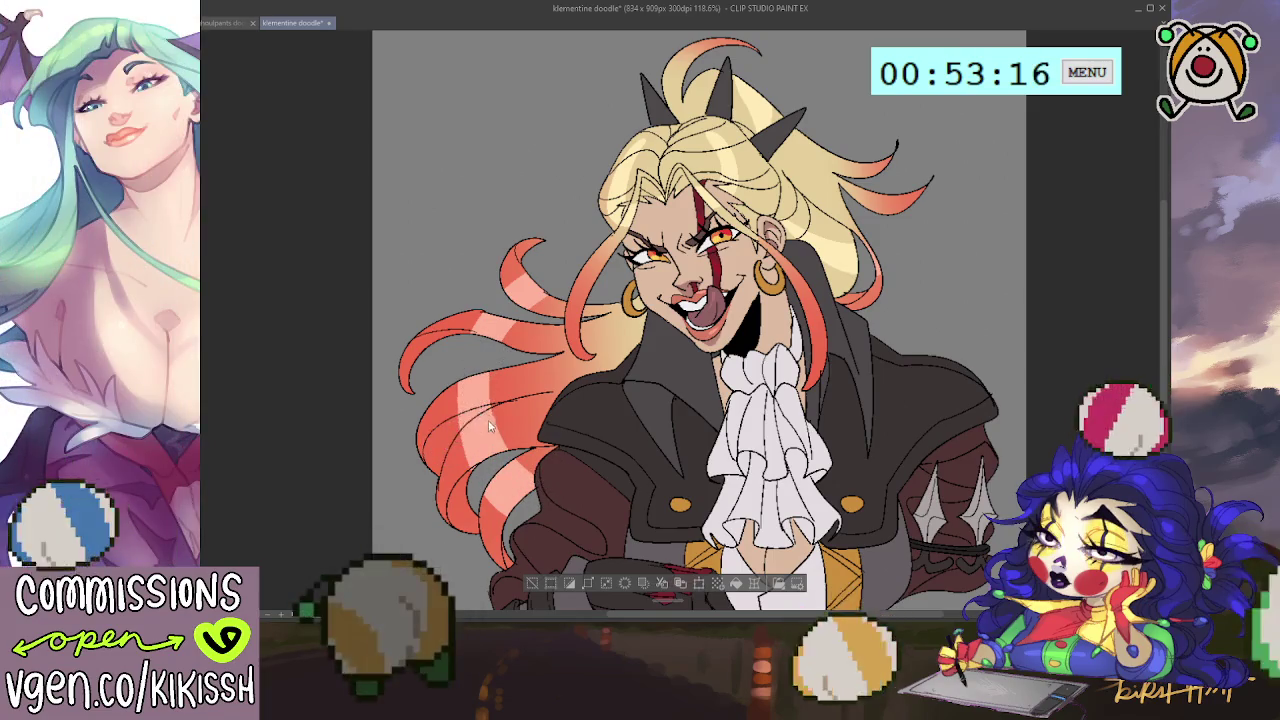
key("ctrl+d")
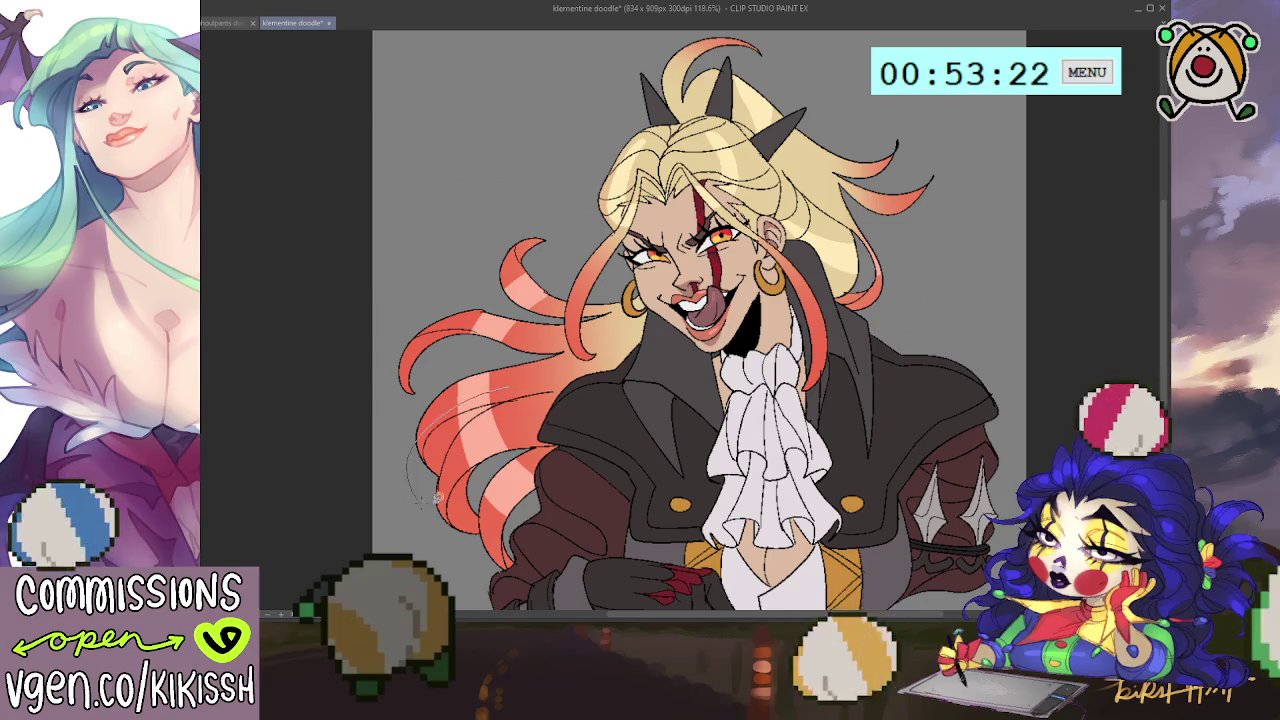
key("ctrl+z")
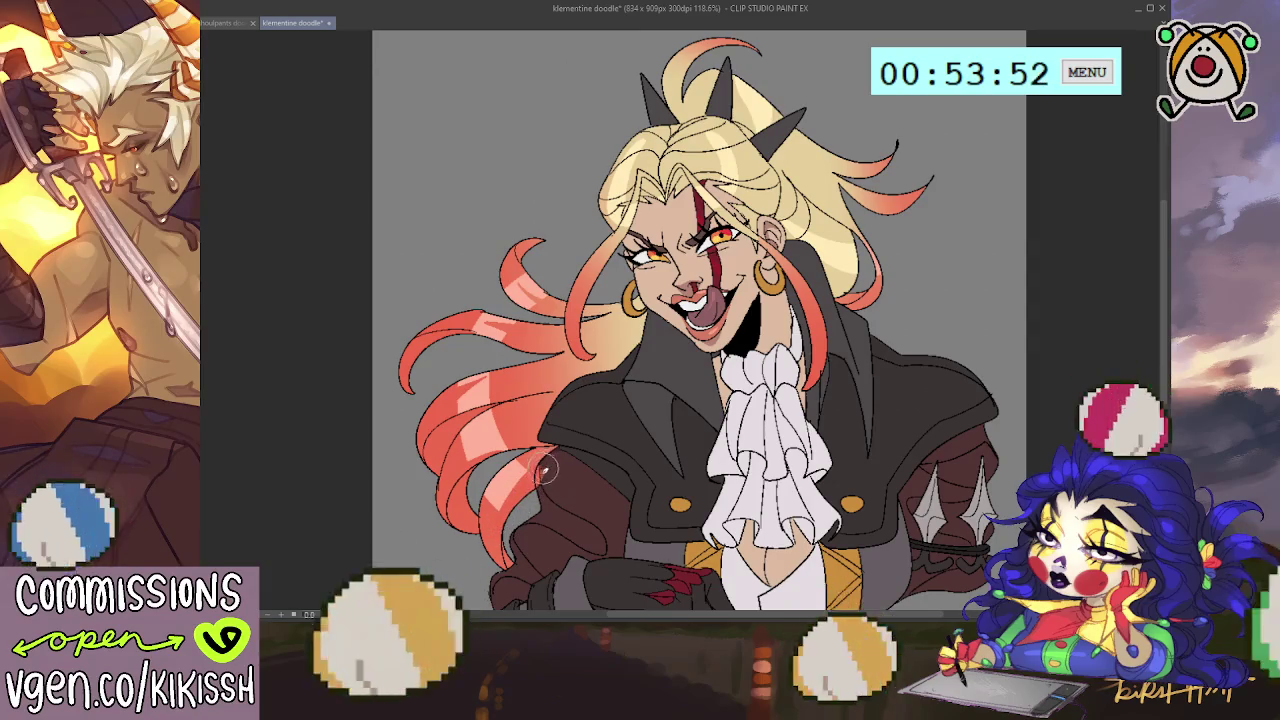
left_click_drag(545, 470, 503, 430)
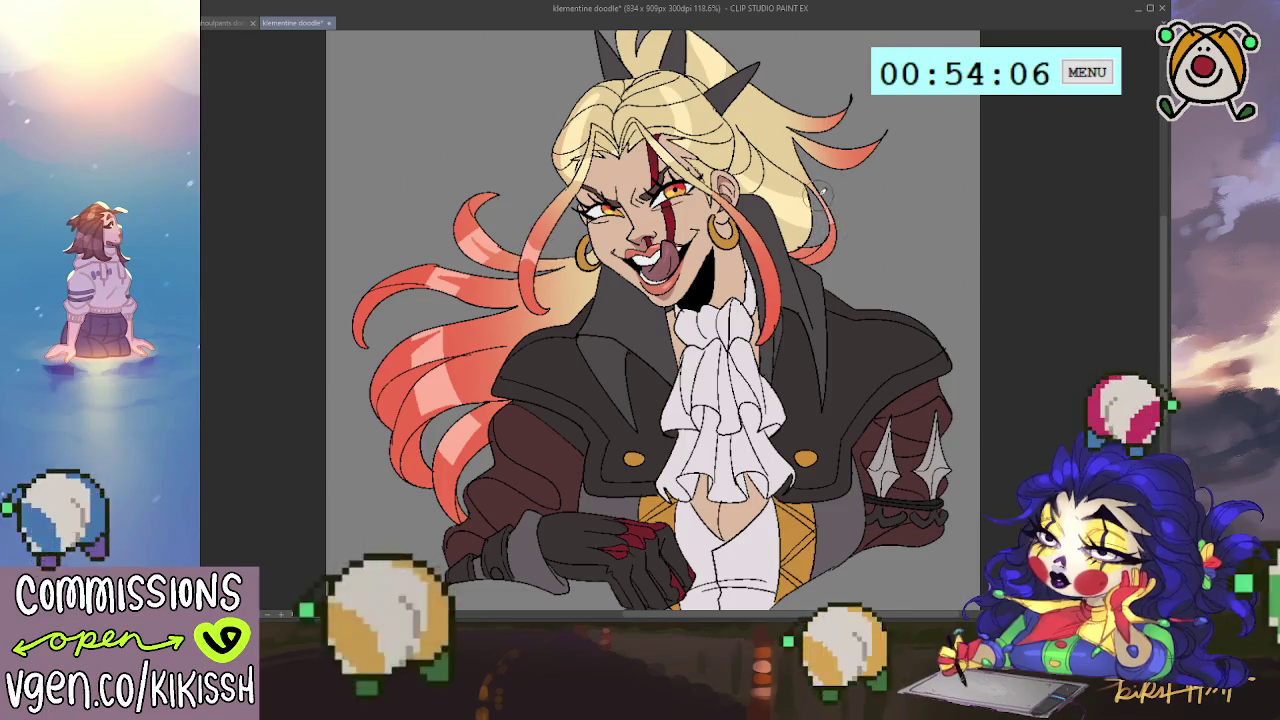
left_click_drag(866, 193, 873, 226)
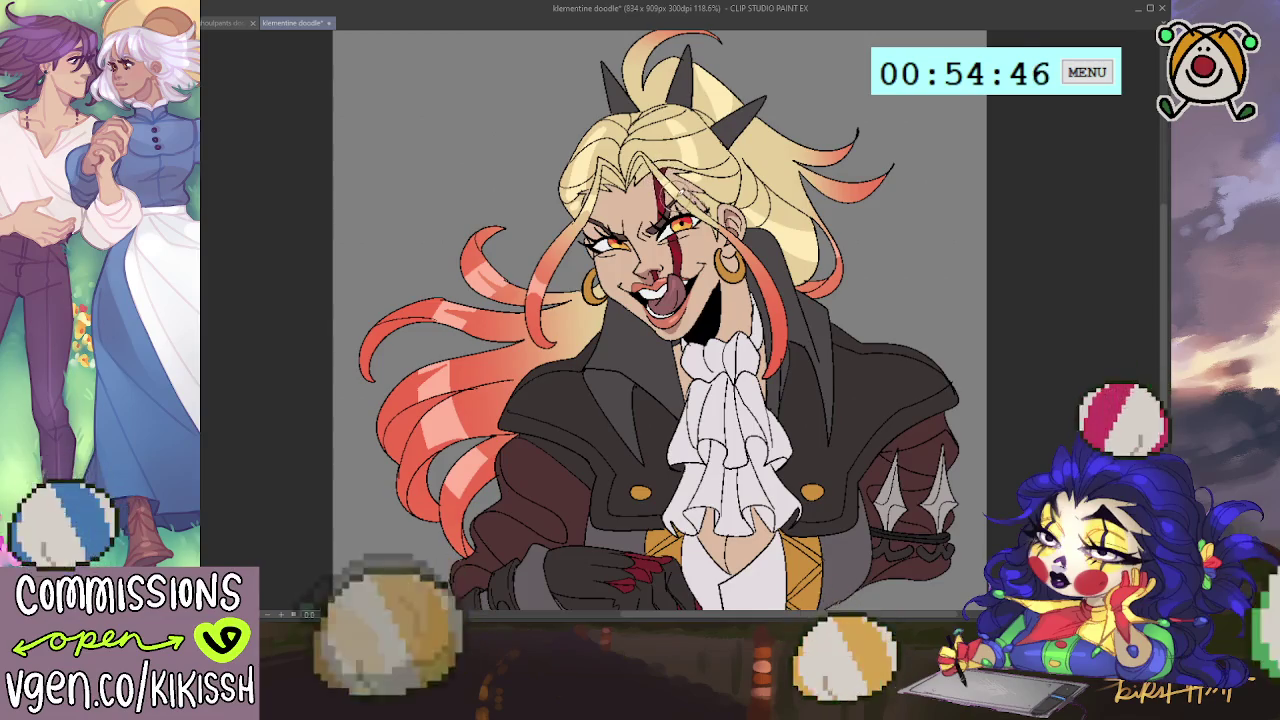
left_click_drag(686, 198, 722, 100)
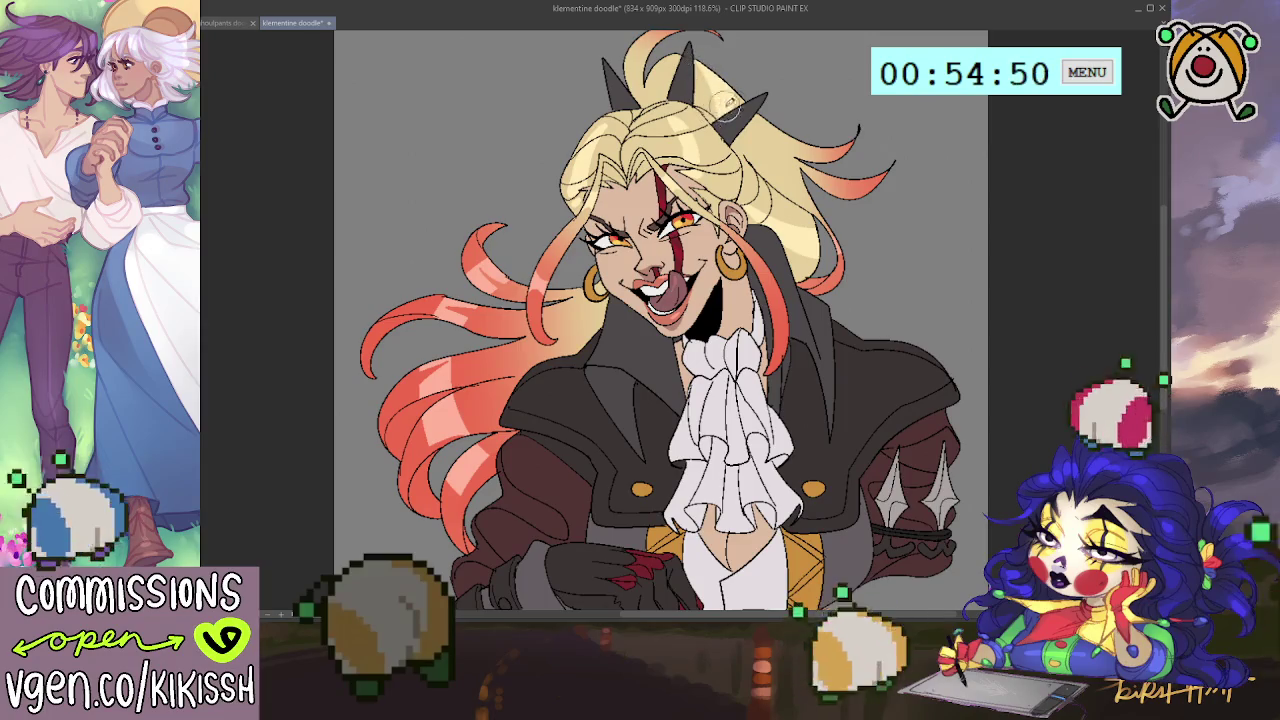
left_click_drag(818, 160, 810, 182)
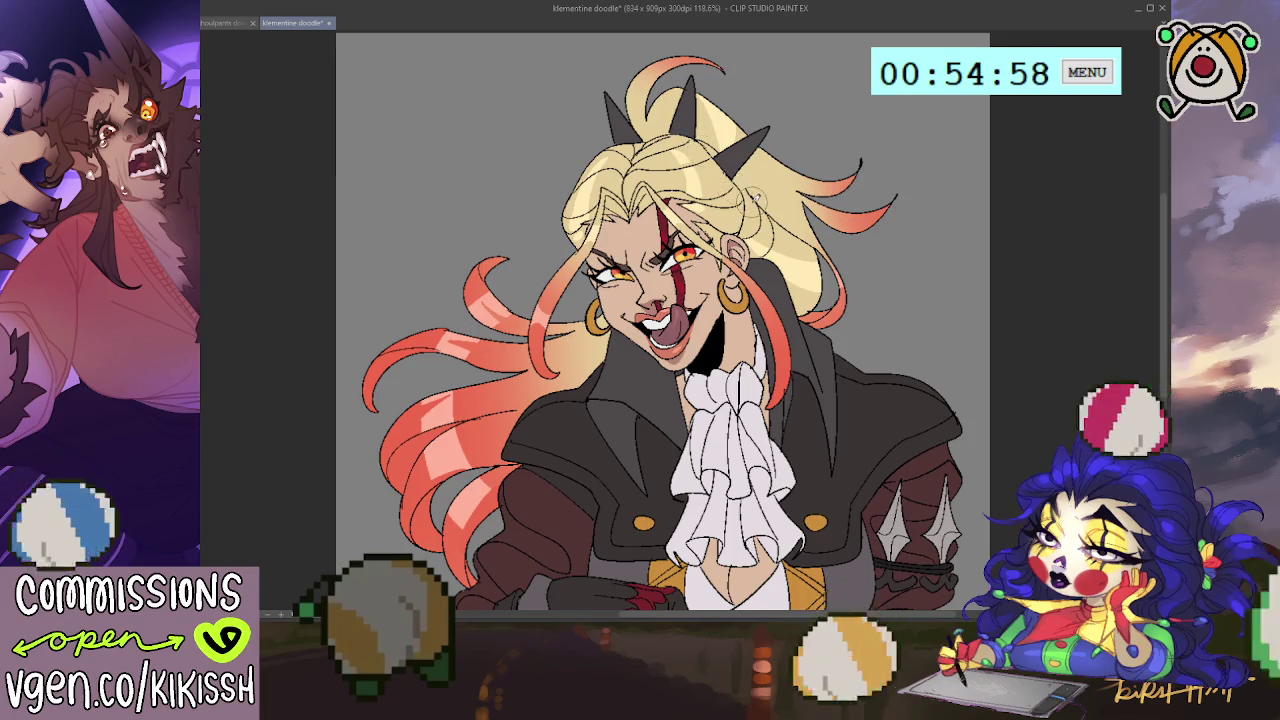
scroll(774, 212, "down", 1)
scroll(920, 325, "up", 1)
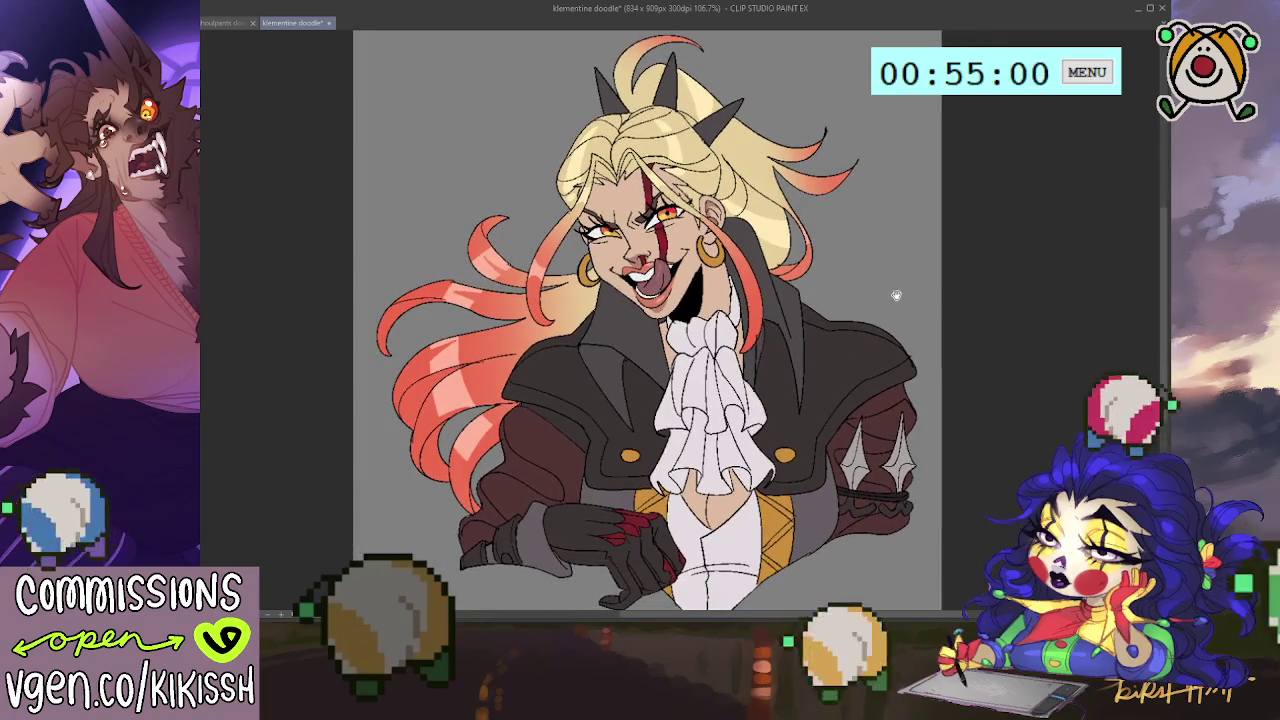
scroll(896, 293, "up", 1)
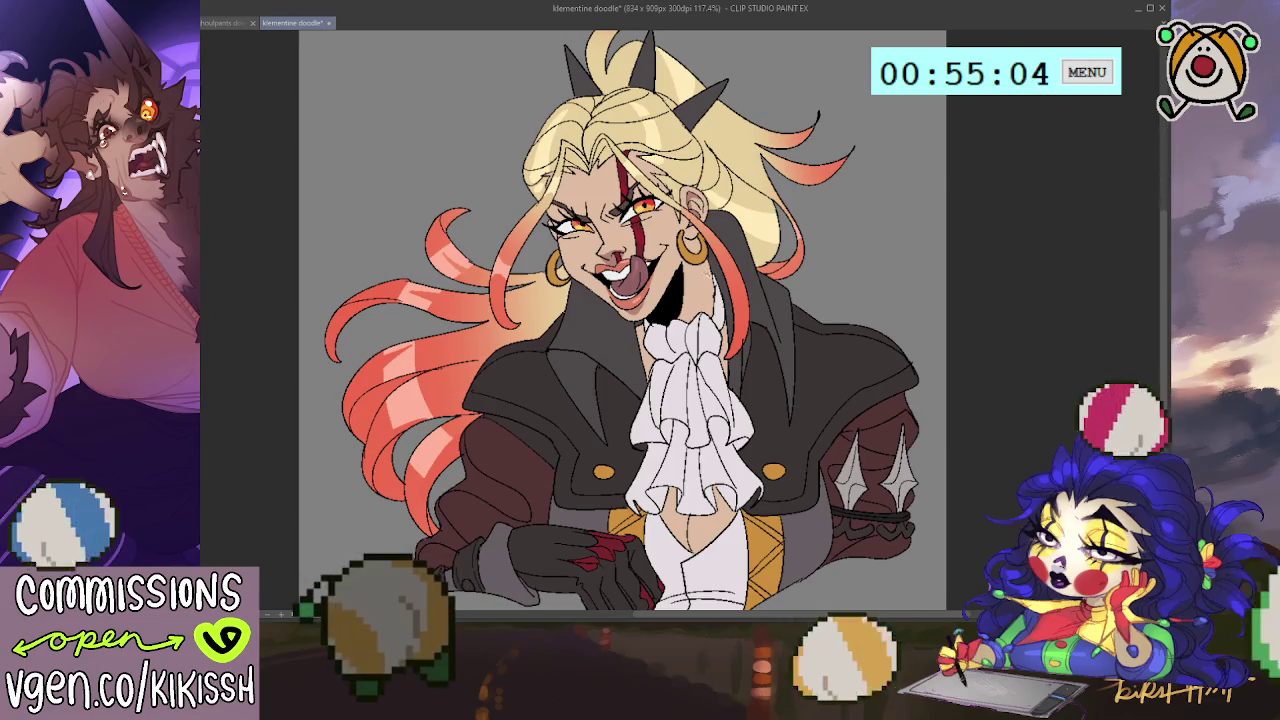
key("ctrl+a")
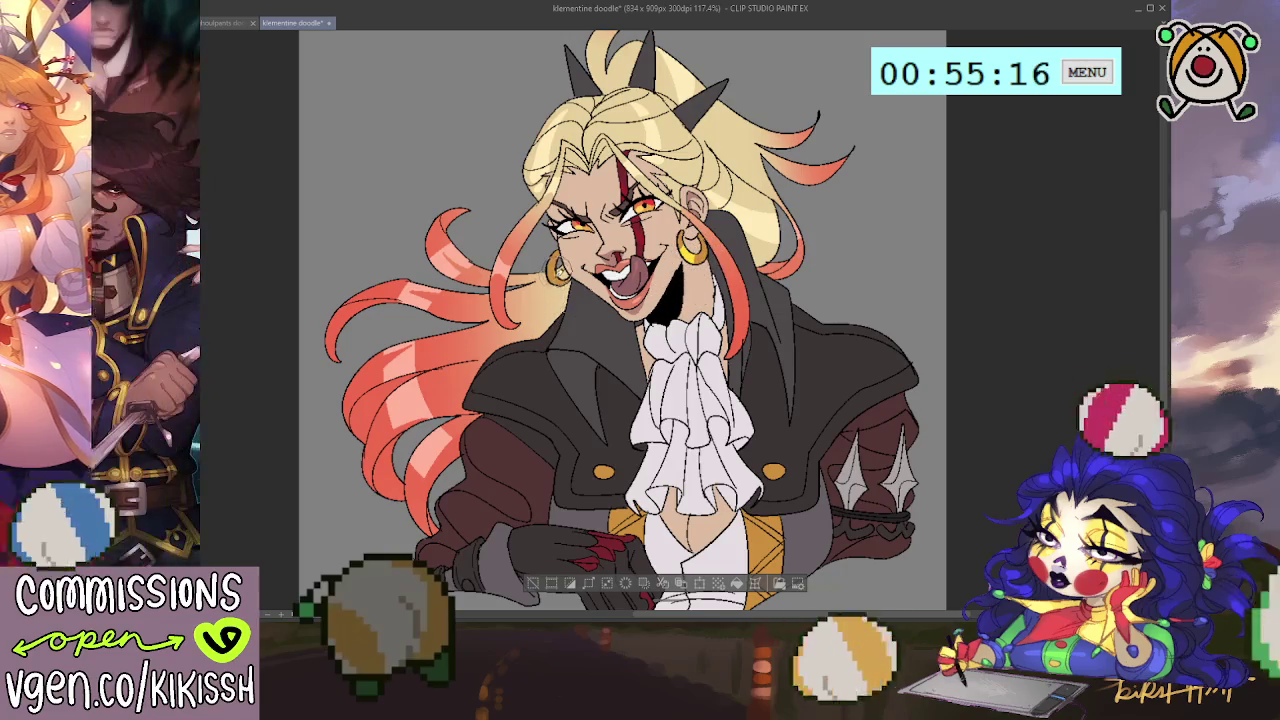
scroll(620, 315, "down", 2)
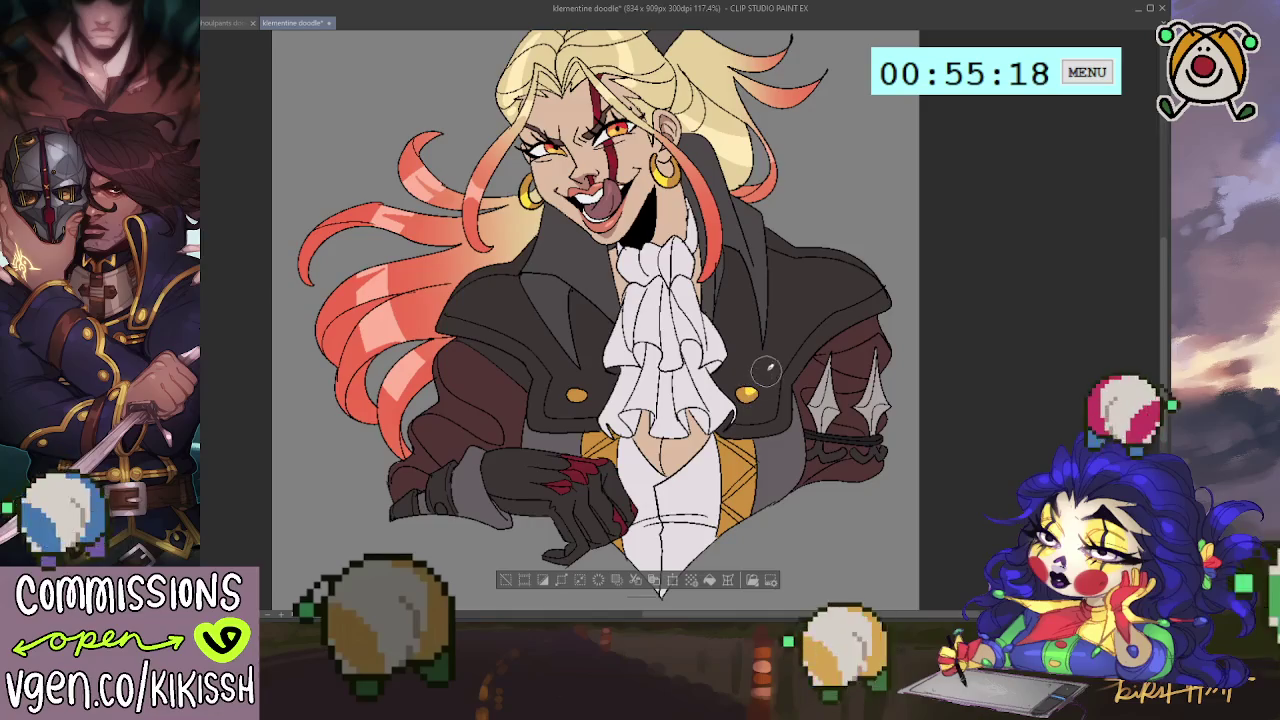
scroll(754, 345, "up", 2)
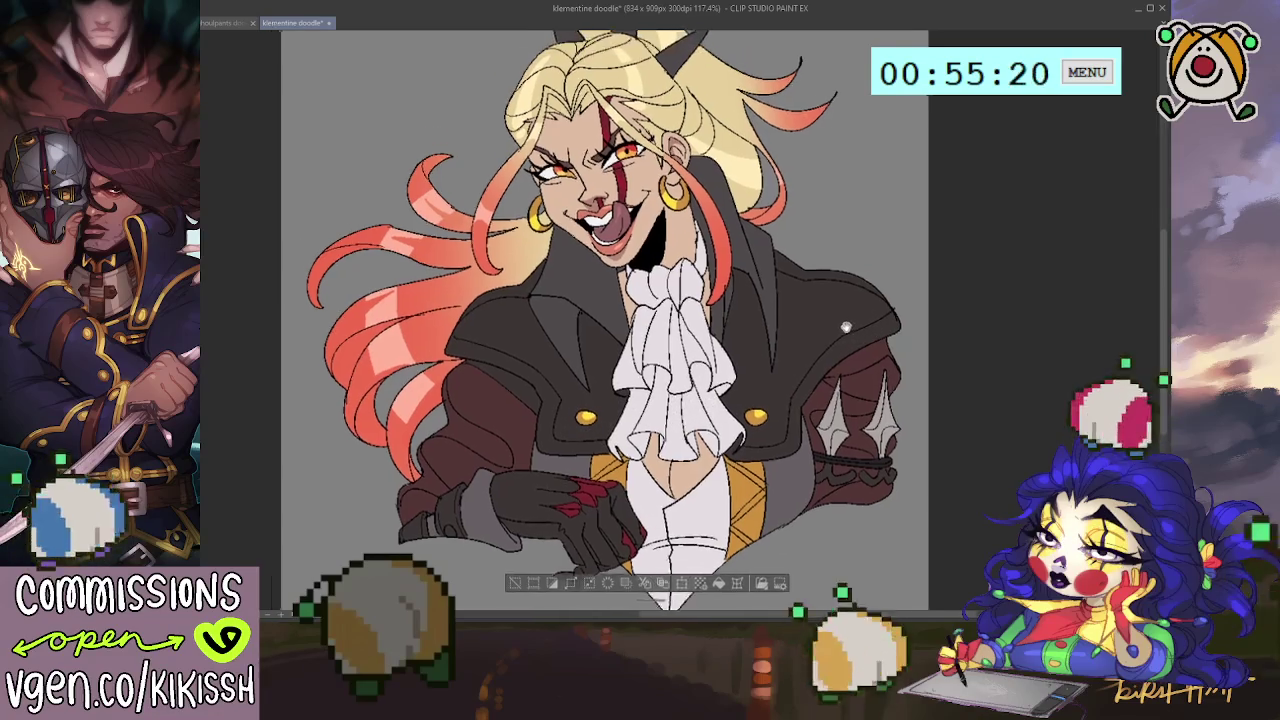
mouse_move(853, 303)
left_mouse_down()
mouse_move(893, 327)
mouse_move(855, 335)
left_mouse_up()
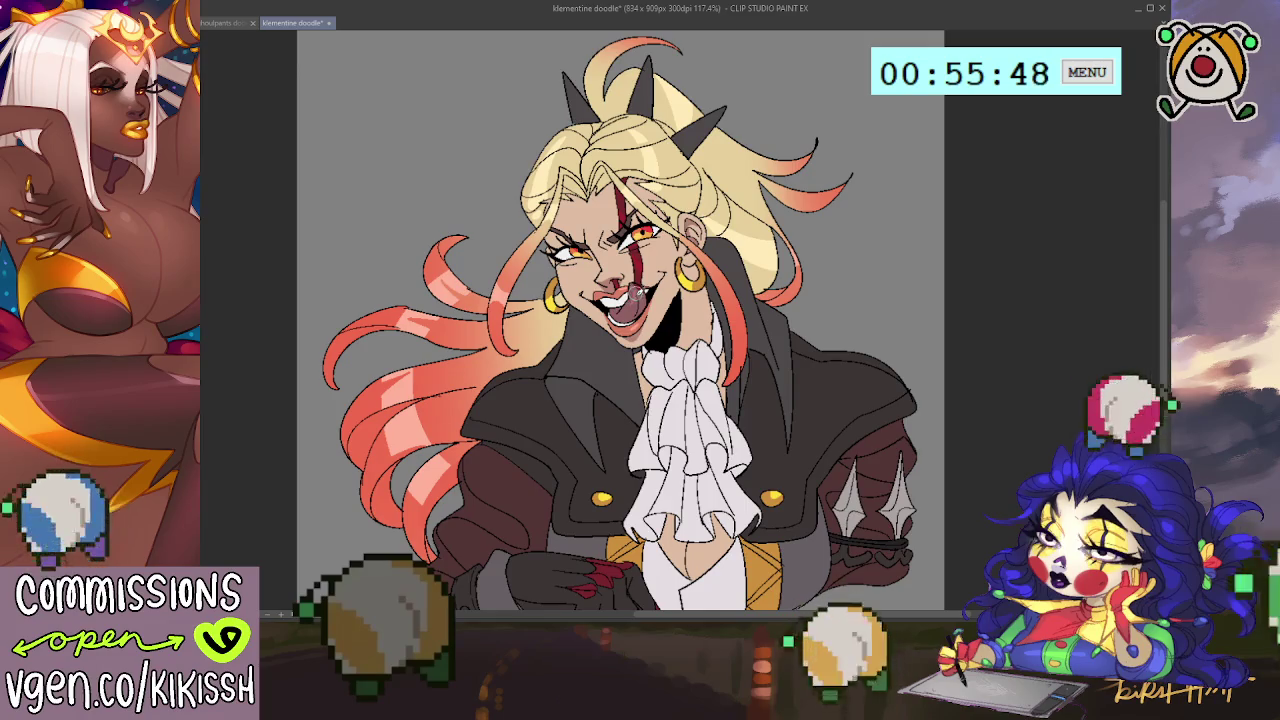
scroll(773, 222, "down", 2)
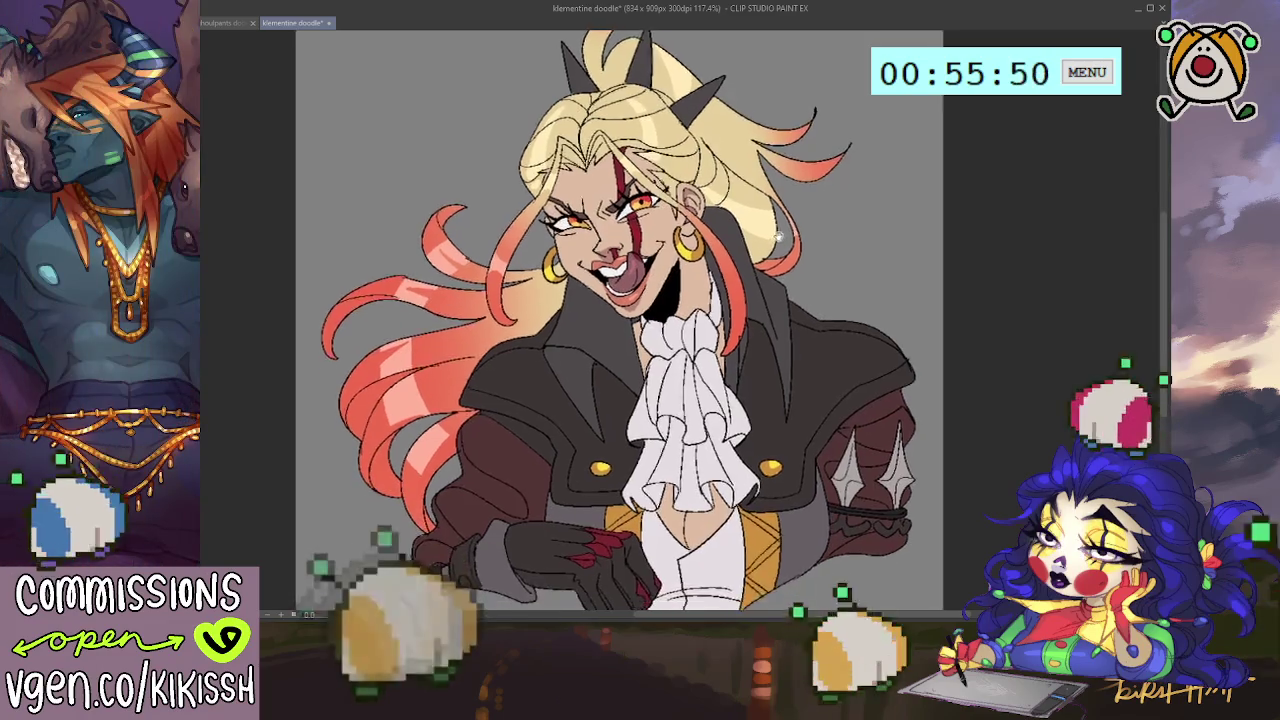
scroll(775, 220, "down", 1)
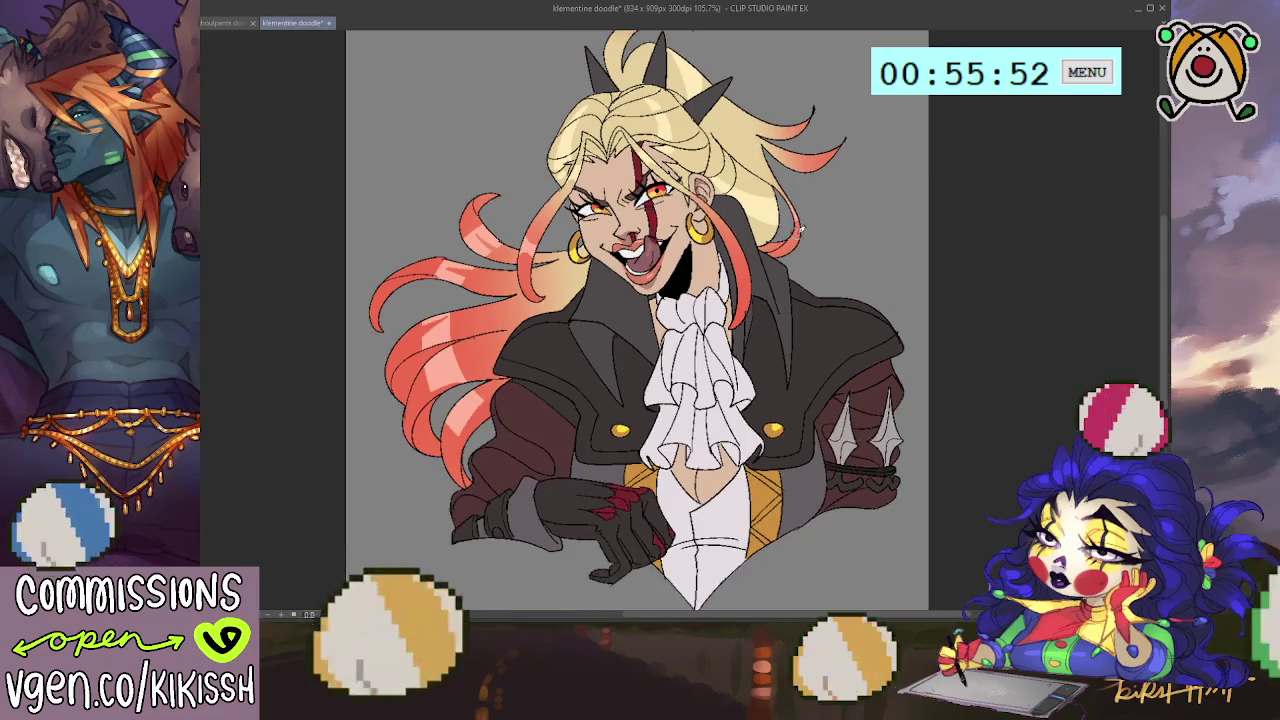
scroll(790, 240, "down", 1)
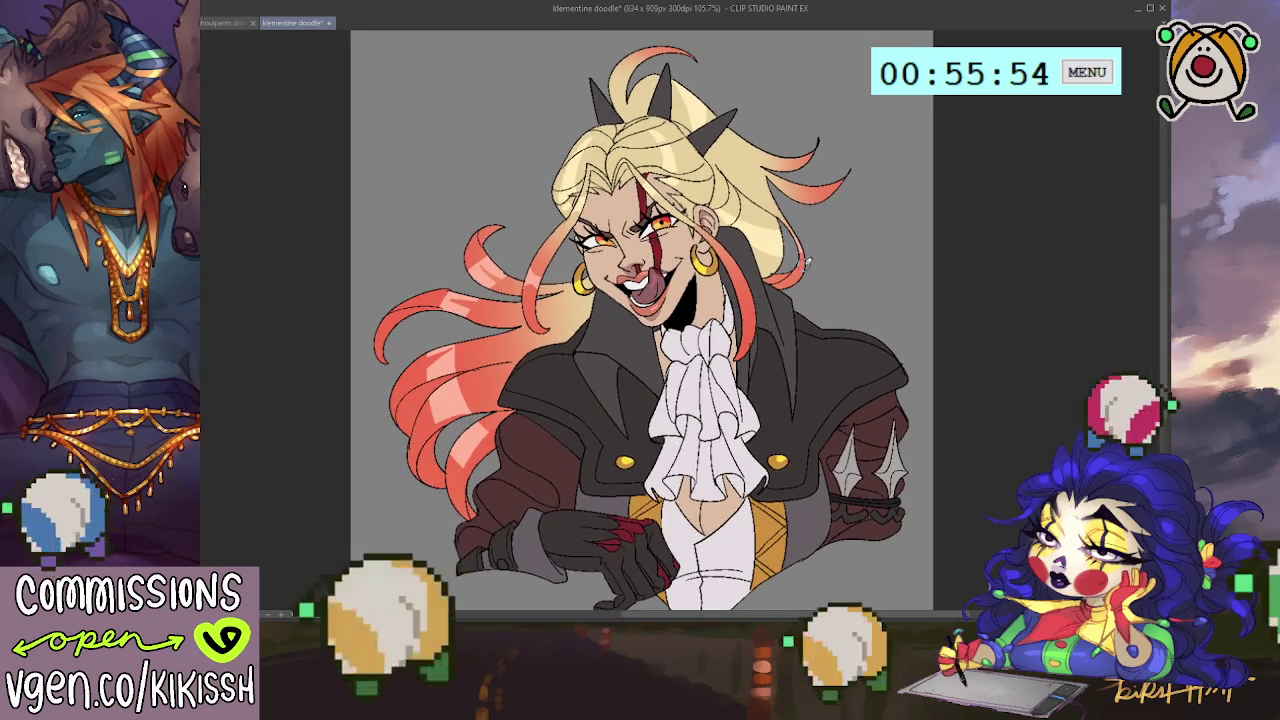
scroll(600, 190, "up", 5)
scroll(600, 190, "up", 3)
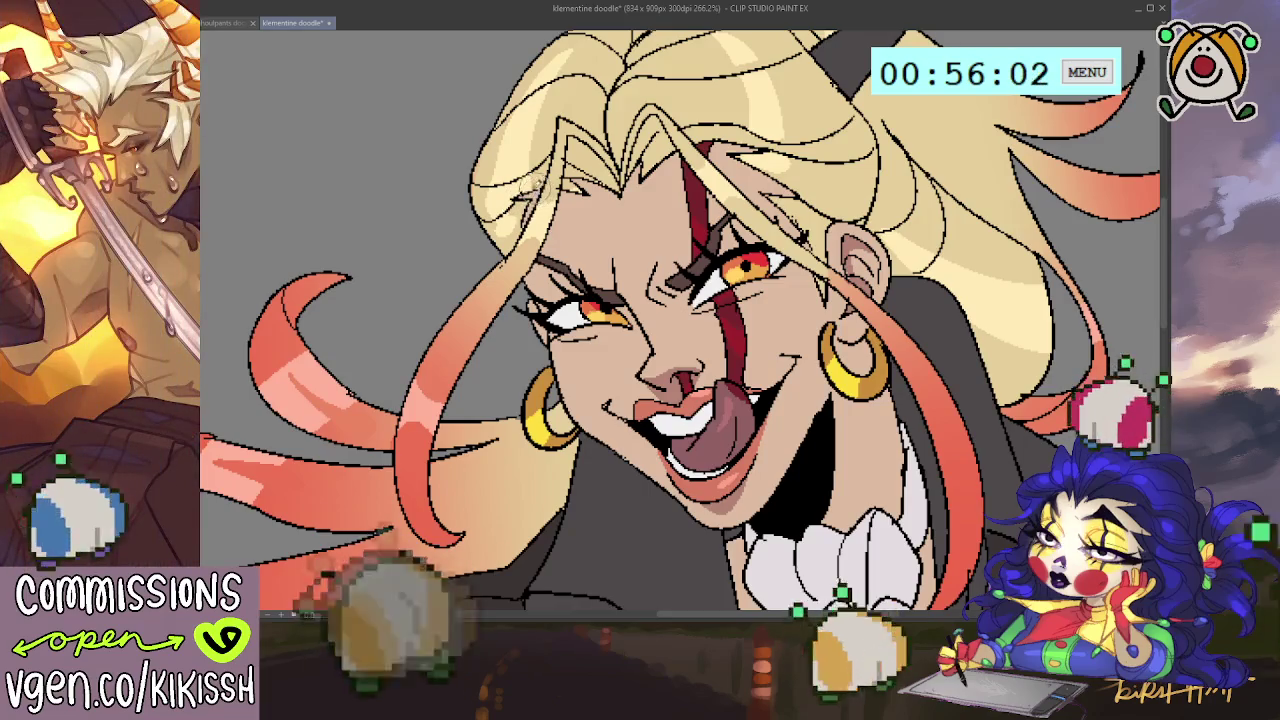
left_click_drag(610, 192, 602, 200)
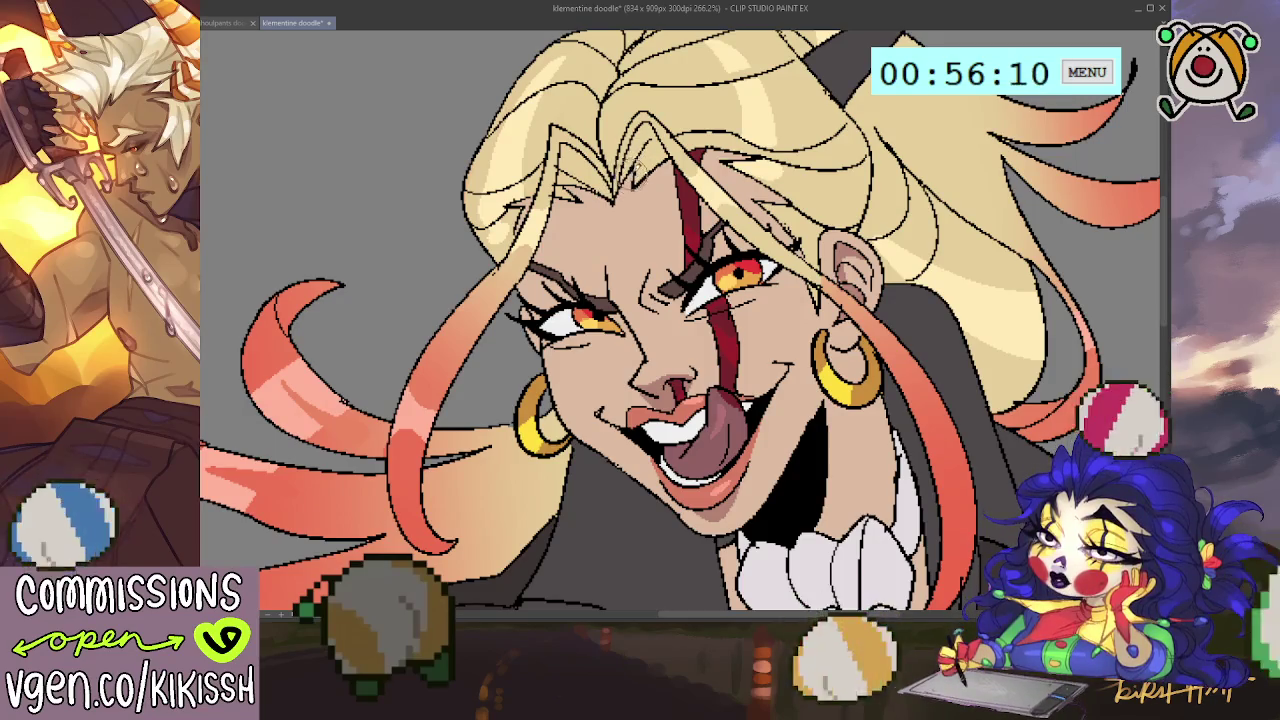
left_click_drag(655, 170, 625, 166)
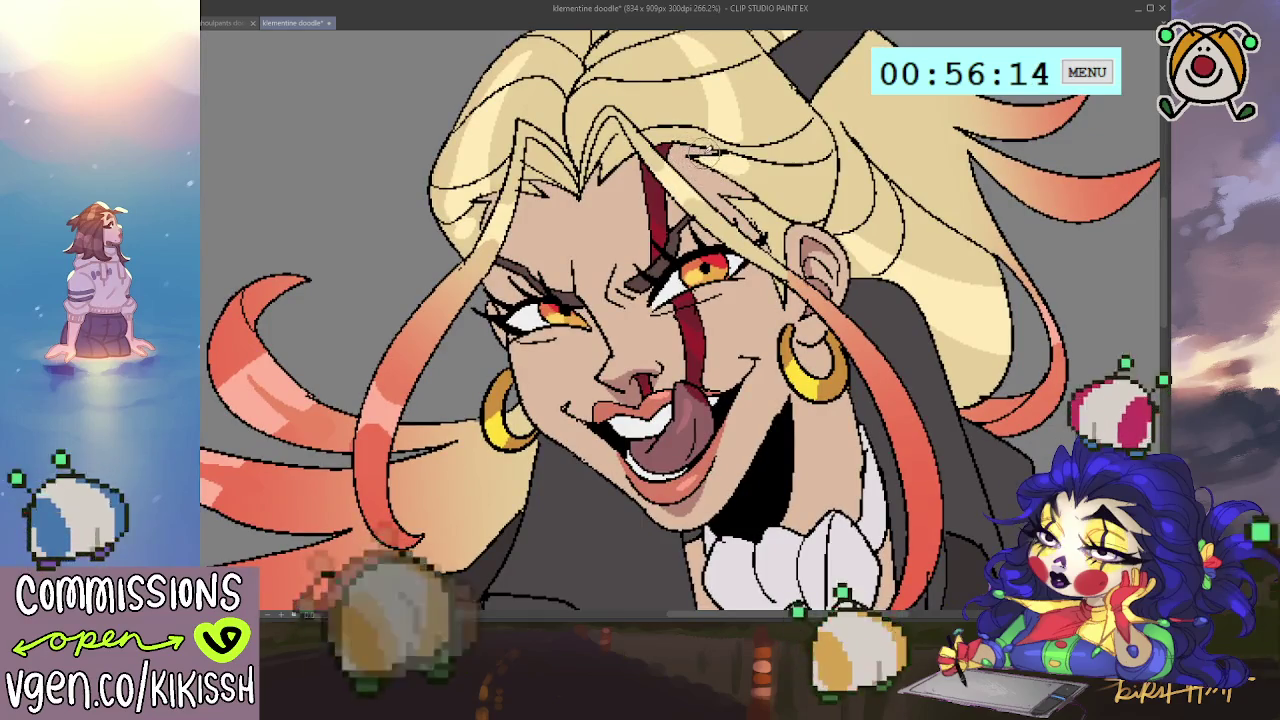
key("ctrl+minus")
key("ctrl+minus")
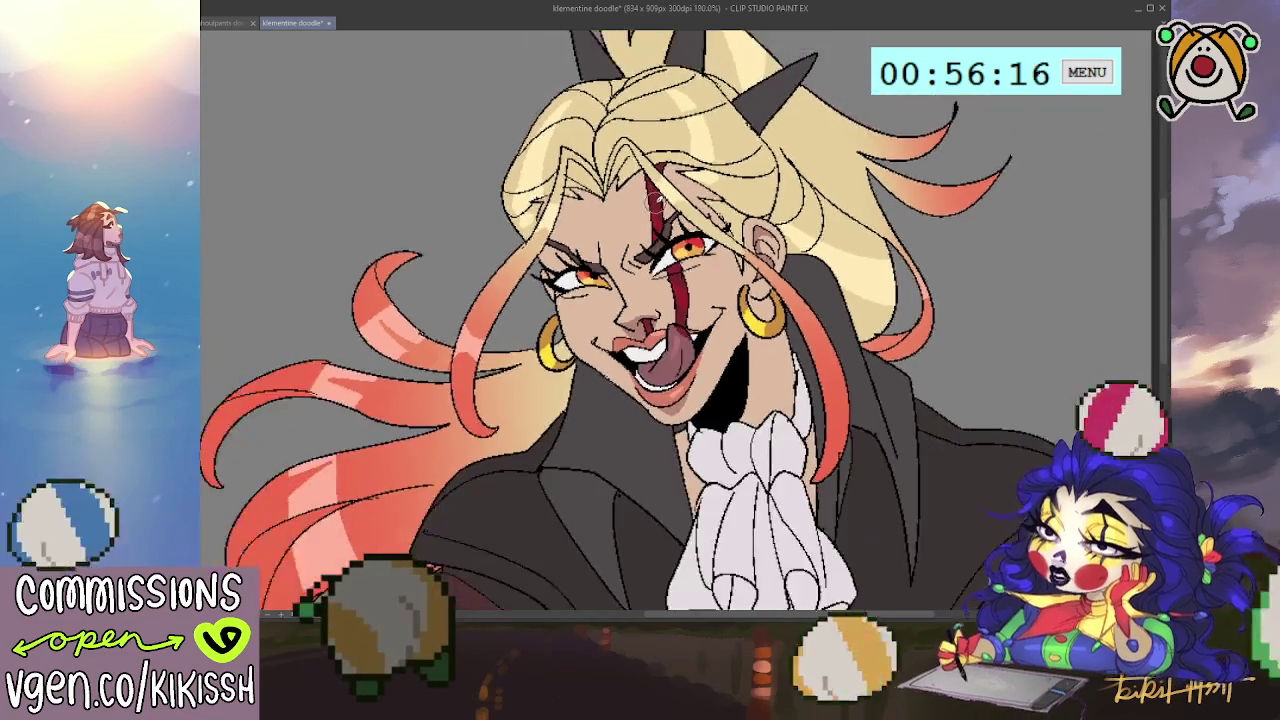
key("ctrl+minus")
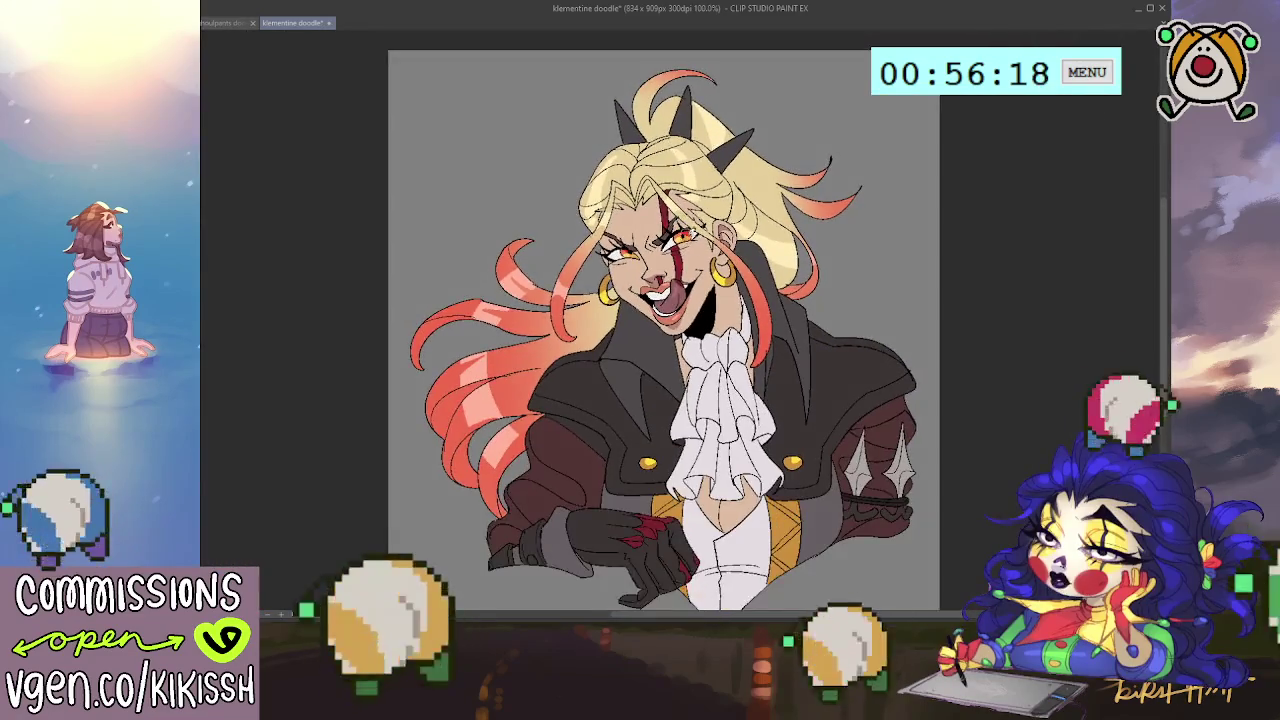
scroll(752, 299, "up", 1)
scroll(730, 305, "up", 1)
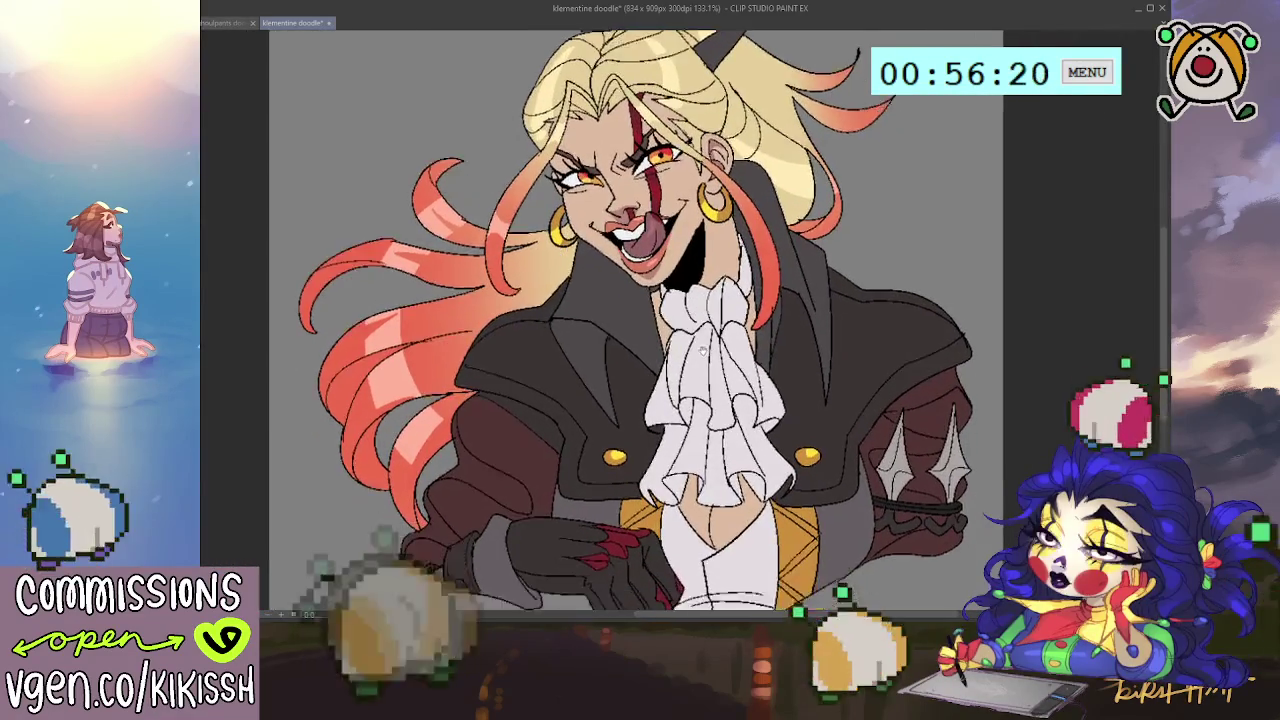
Step: Draw two small buttons, one above the other, on the white shirt front
scroll(702, 312, "up", 1)
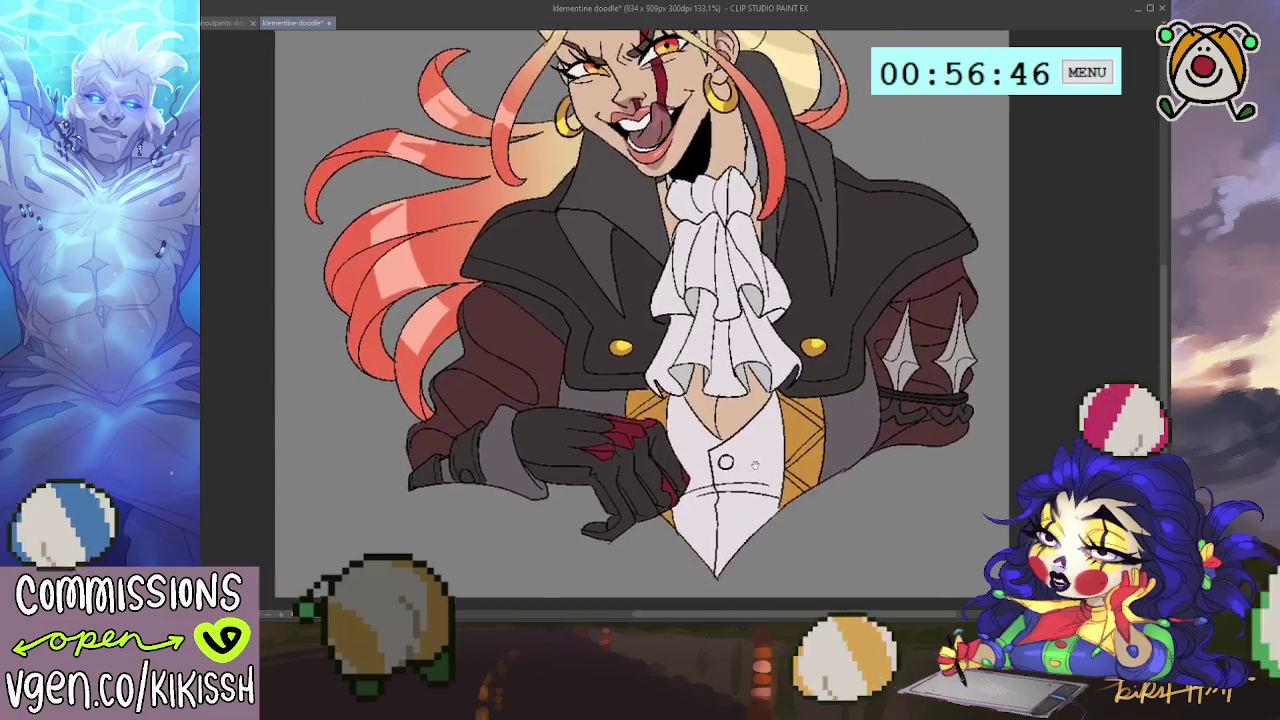
left_click_drag(735, 525, 745, 453)
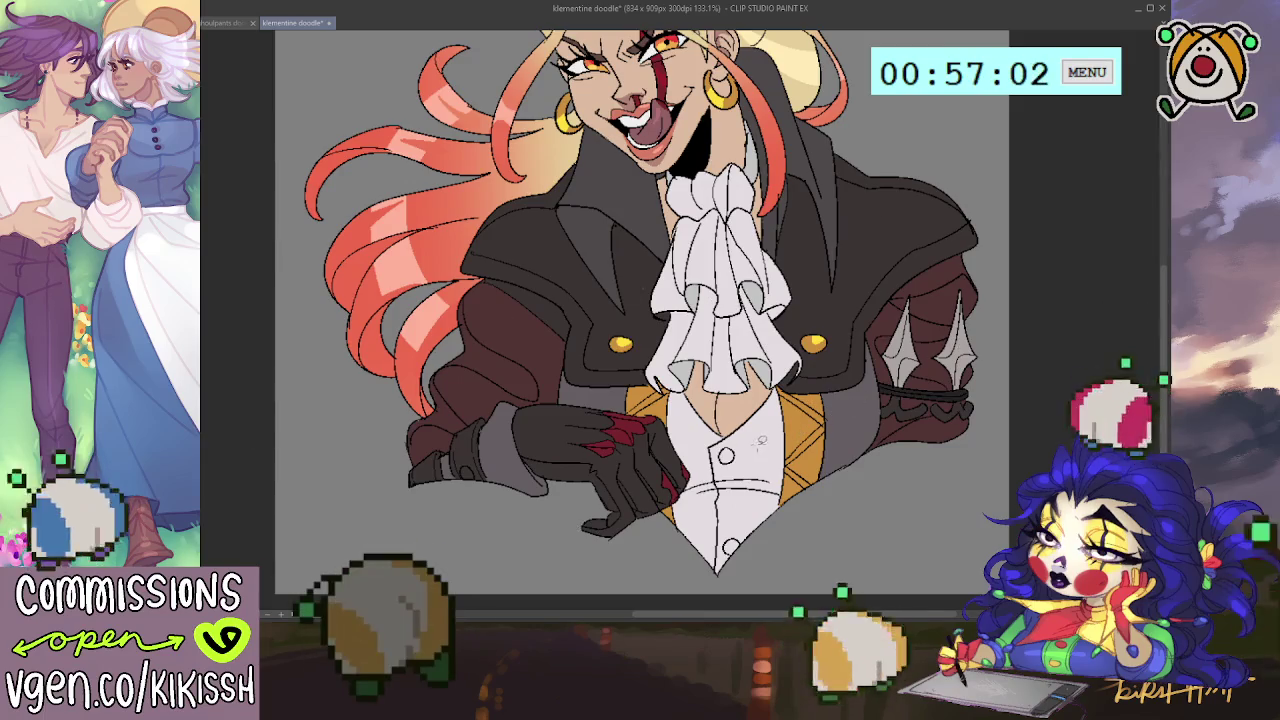
left_click(725, 457)
left_click(731, 545)
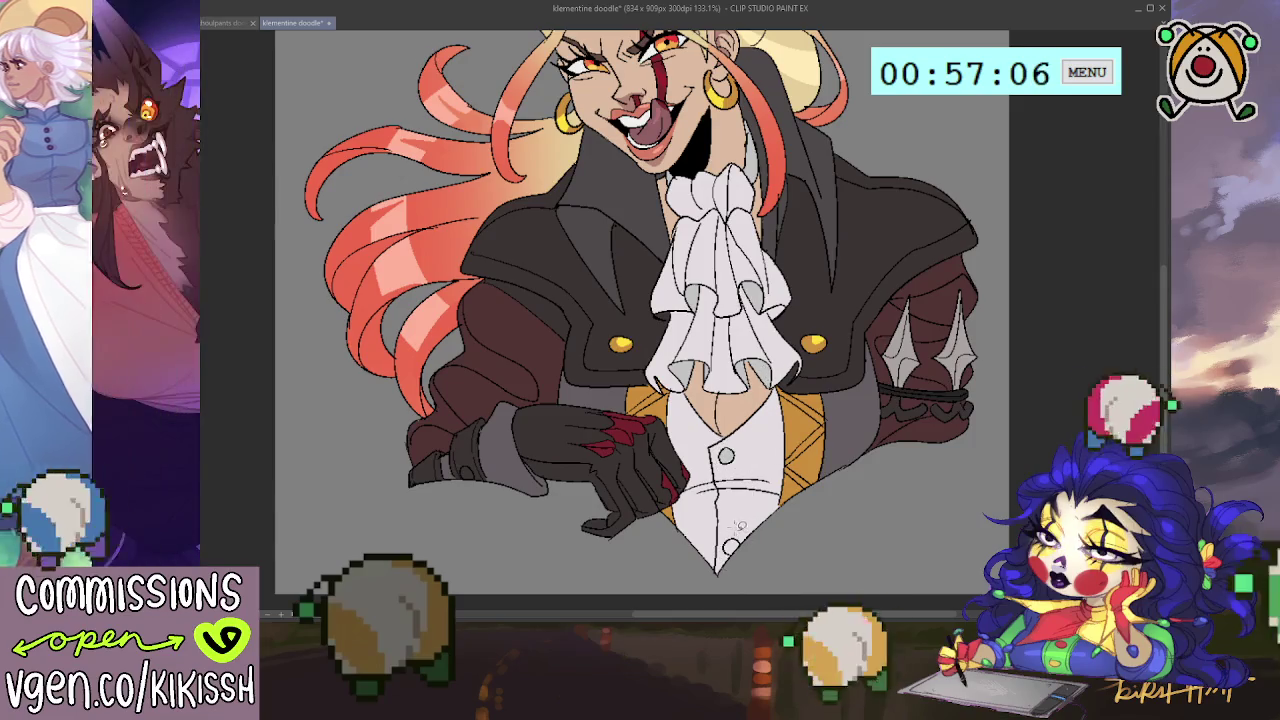
scroll(777, 439, "down", 3)
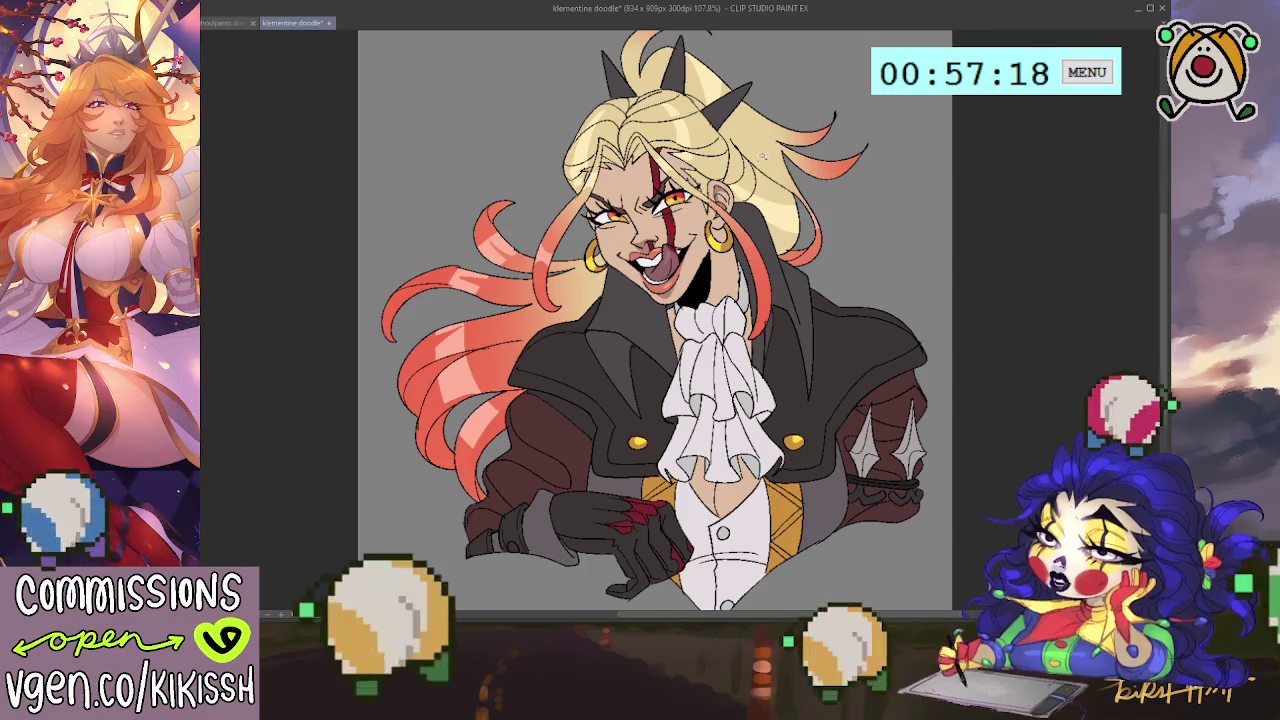
left_click(763, 152)
key("ctrl+d")
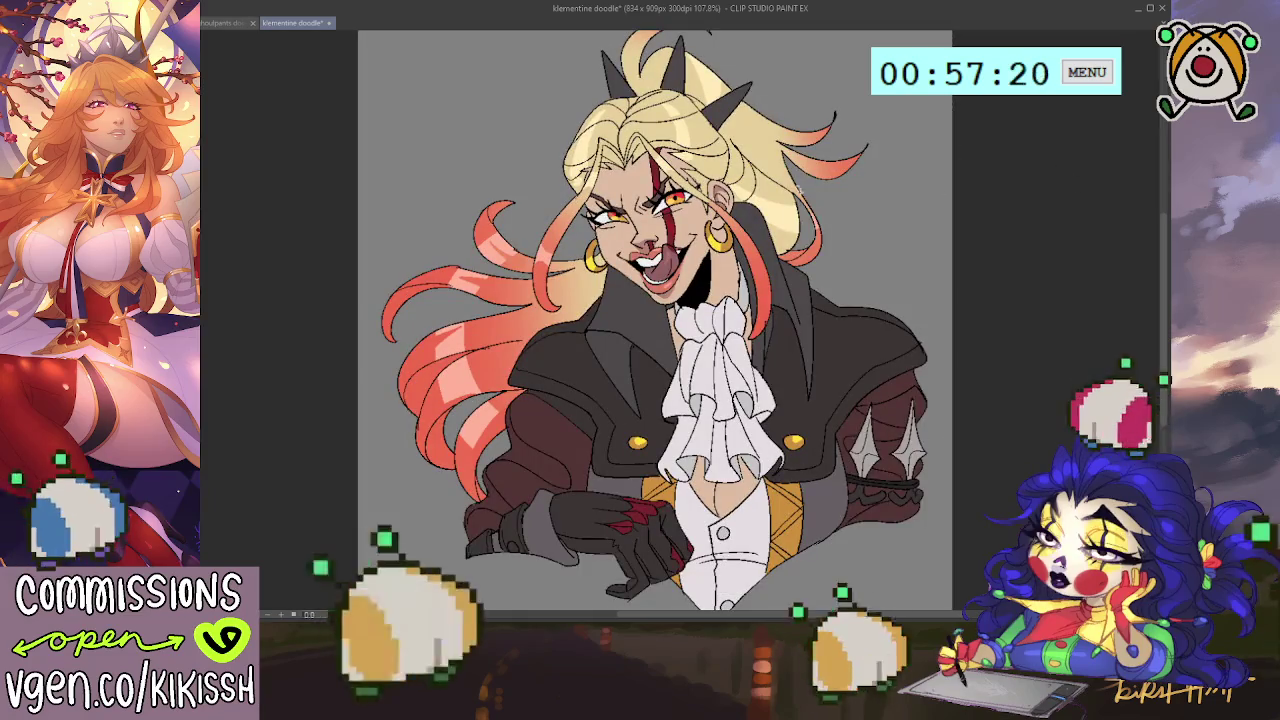
left_click(672, 82)
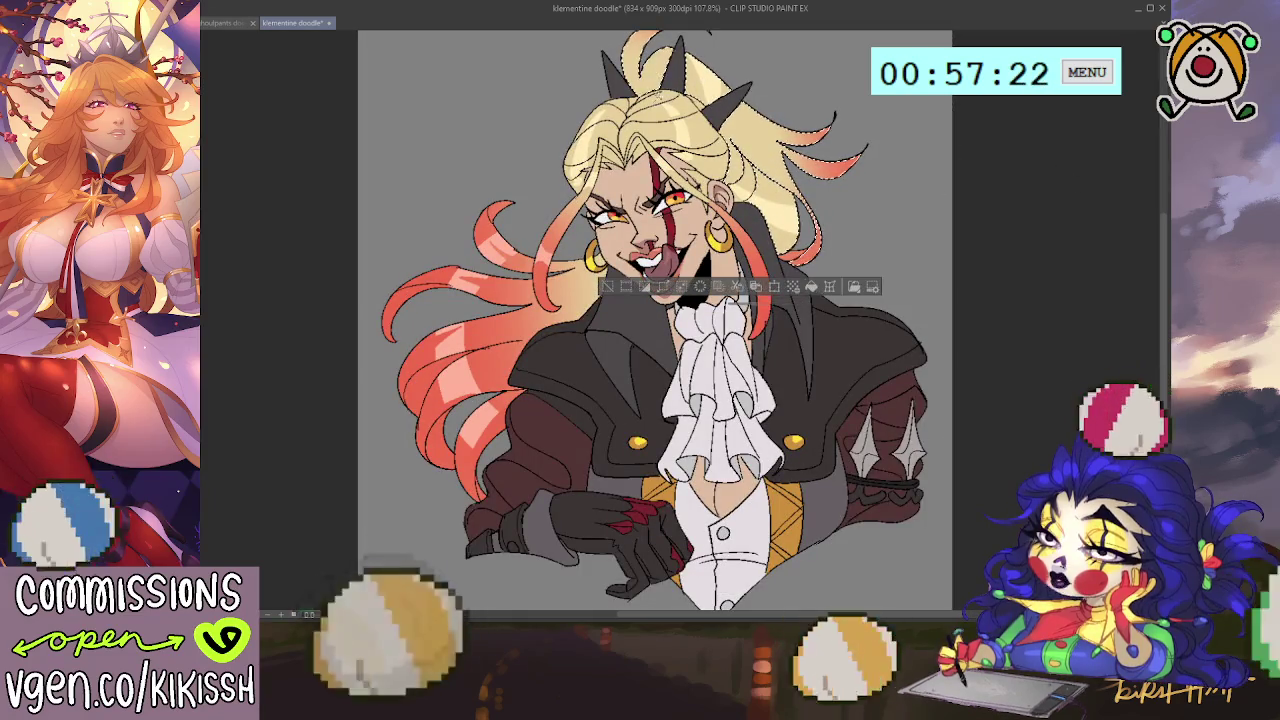
left_click(490, 352, "shift")
left_click(591, 340)
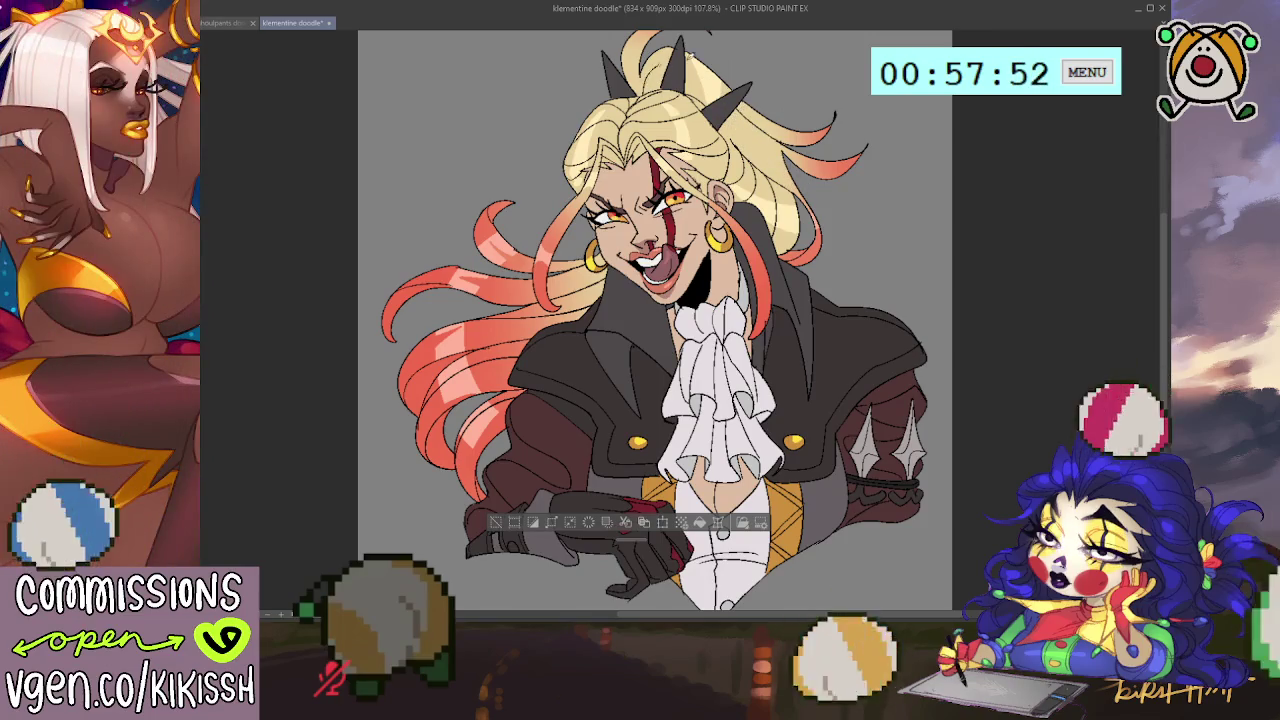
scroll(755, 182, "up", 1)
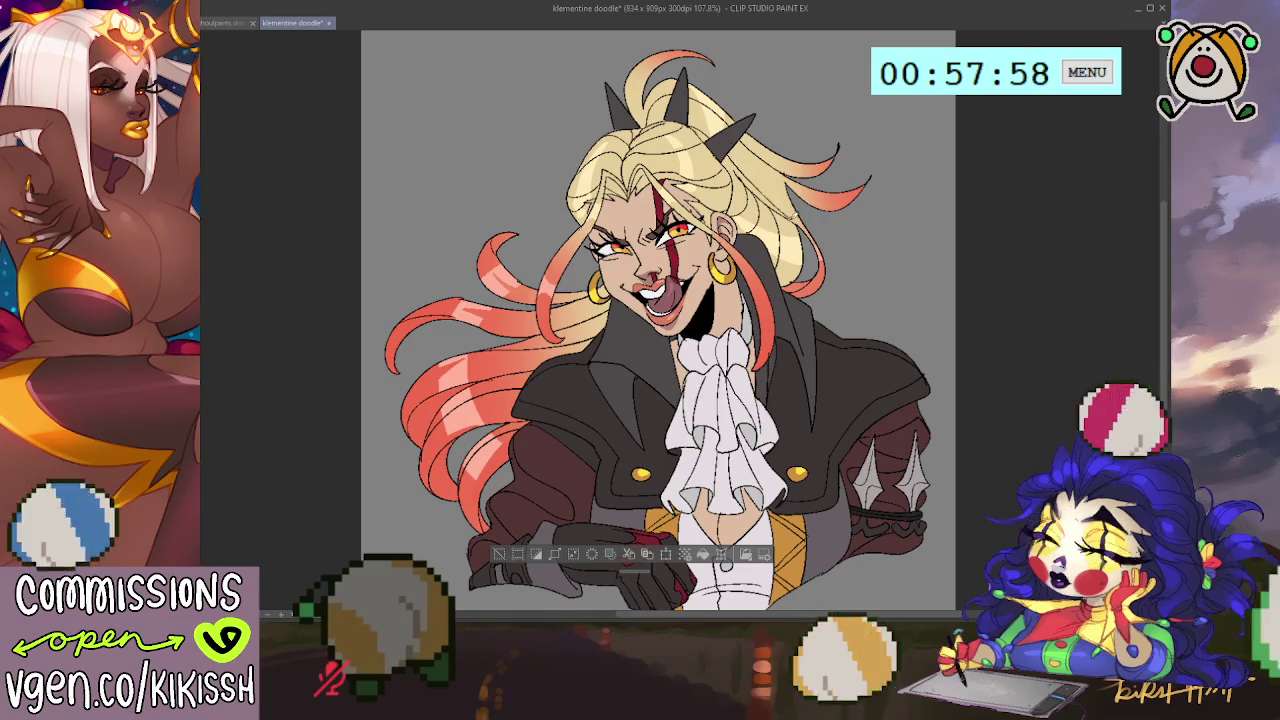
left_click_drag(871, 218, 906, 251)
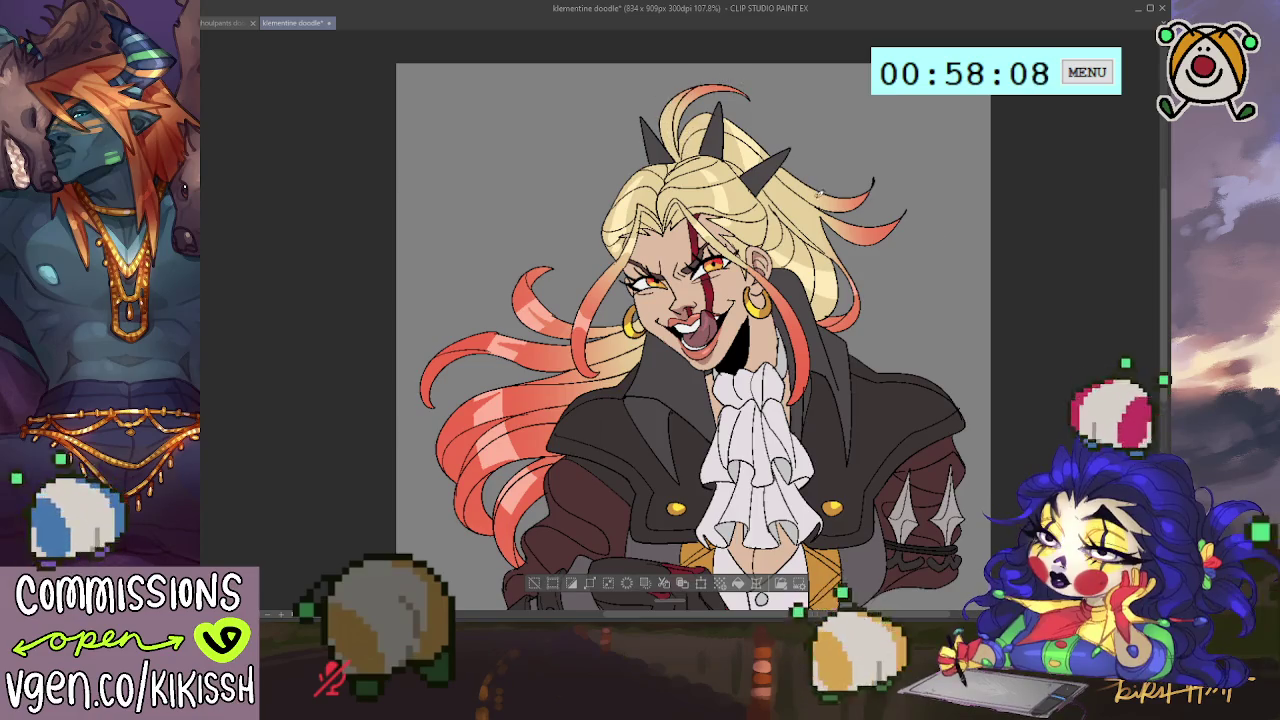
key("ctrl+d")
scroll(813, 207, "down", 2)
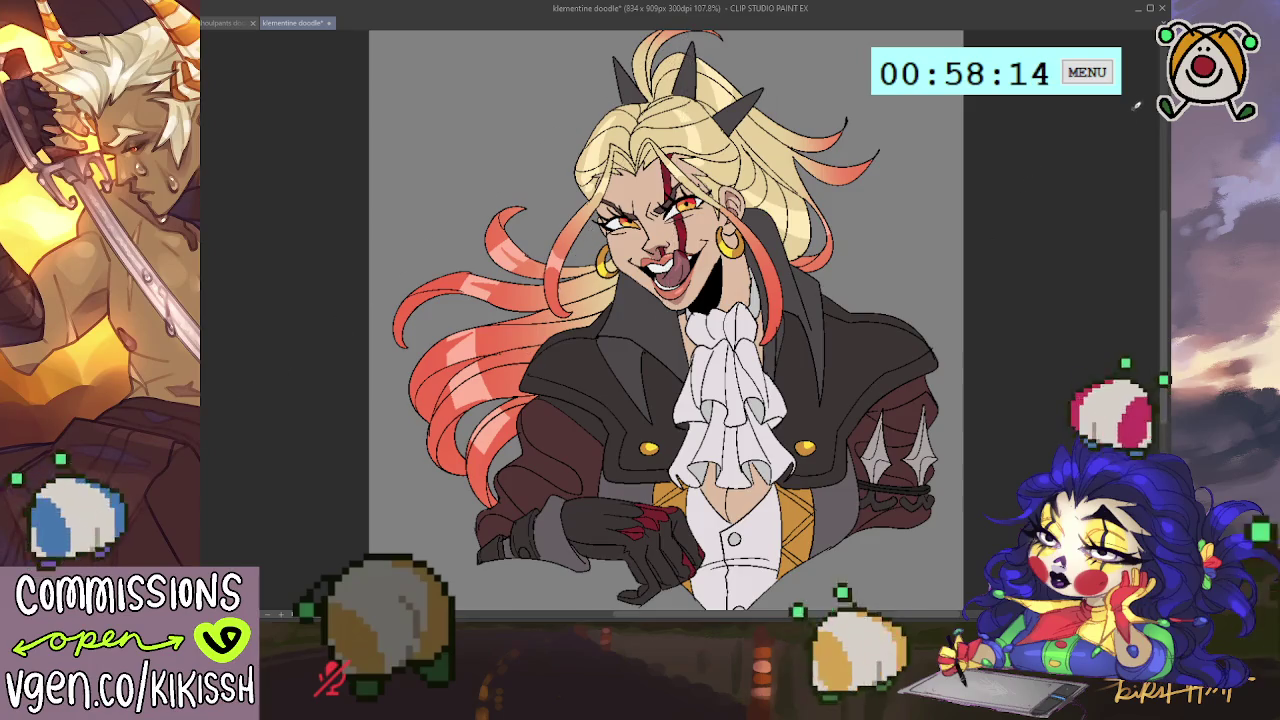
scroll(767, 300, "down", 2)
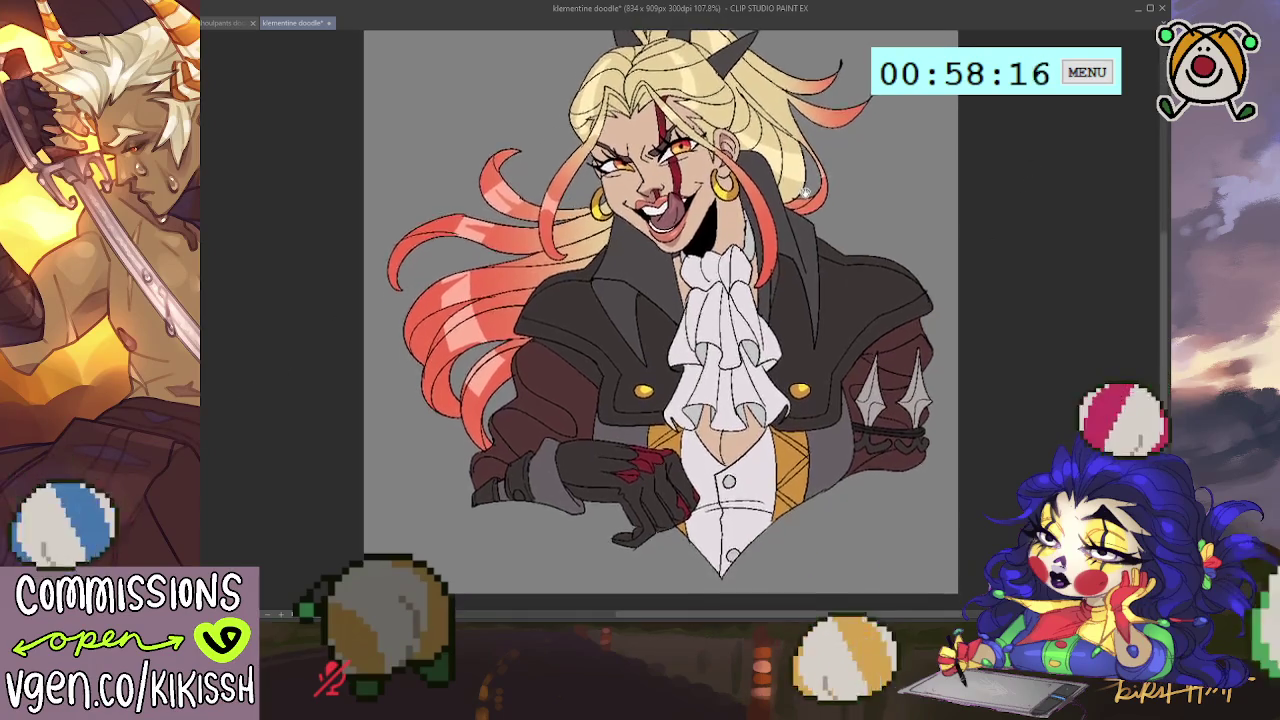
left_click_drag(767, 300, 770, 368)
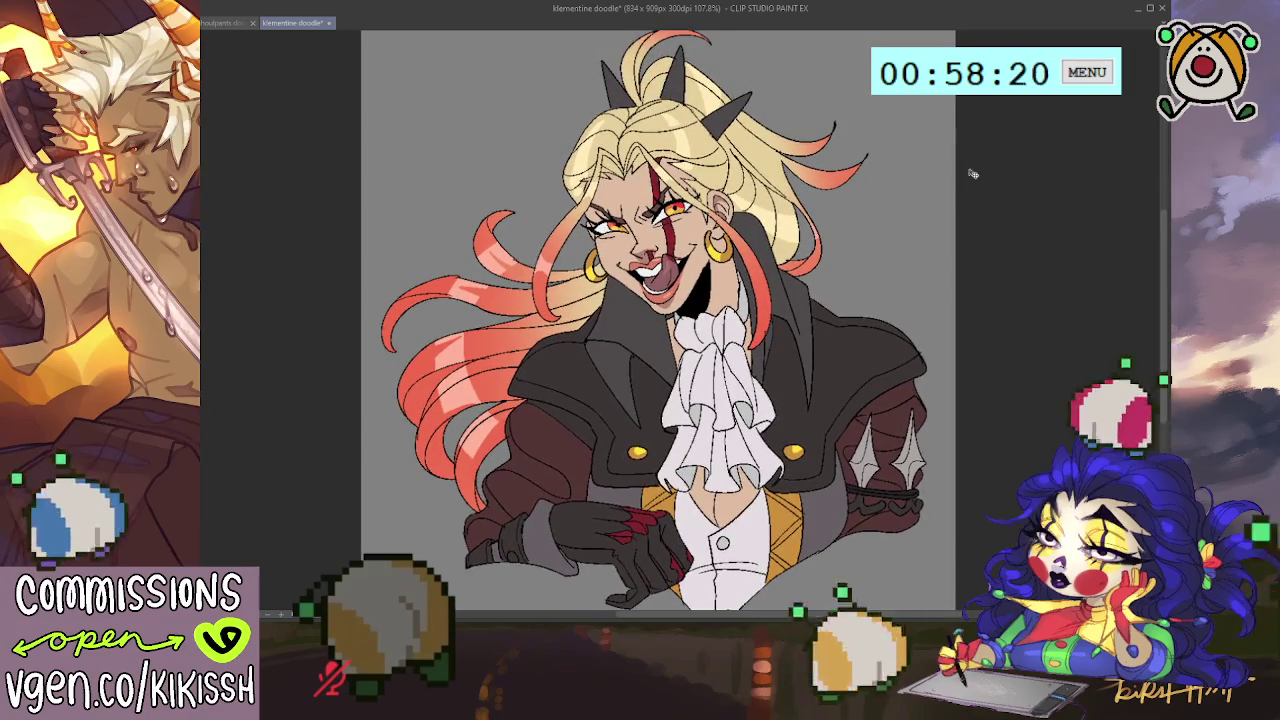
left_click_drag(878, 480, 872, 476)
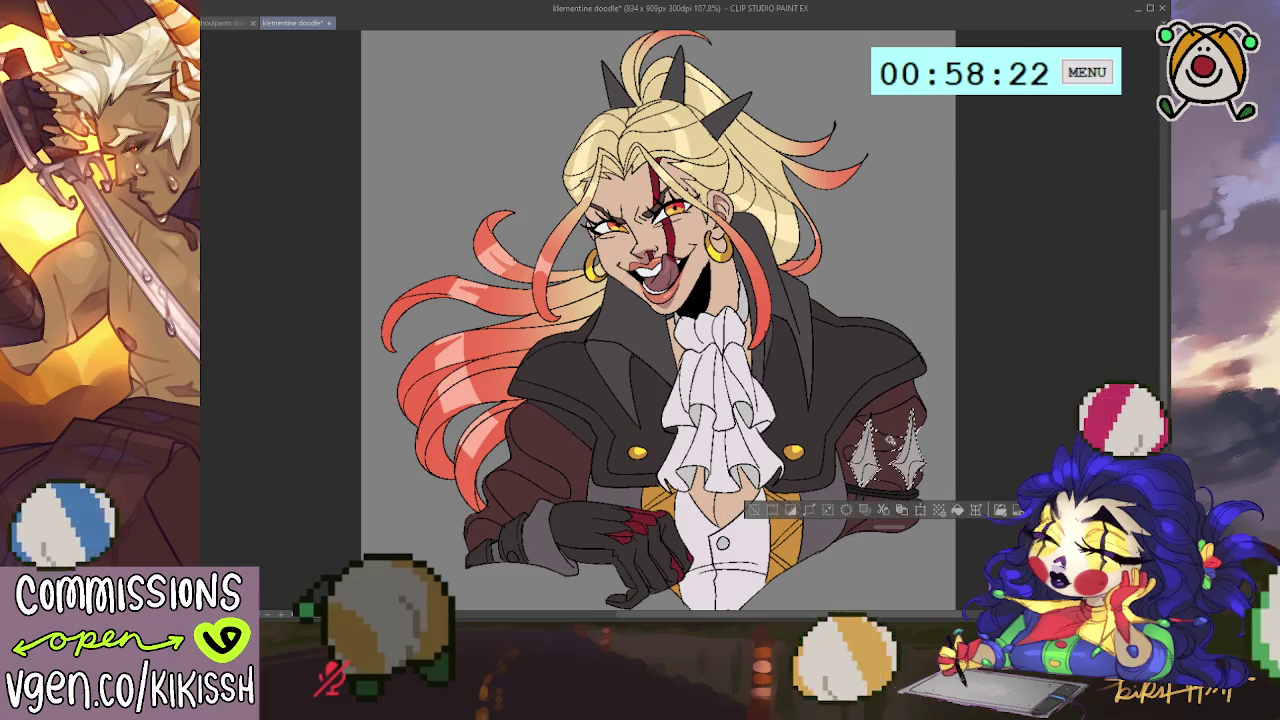
scroll(531, 119, "down", 5)
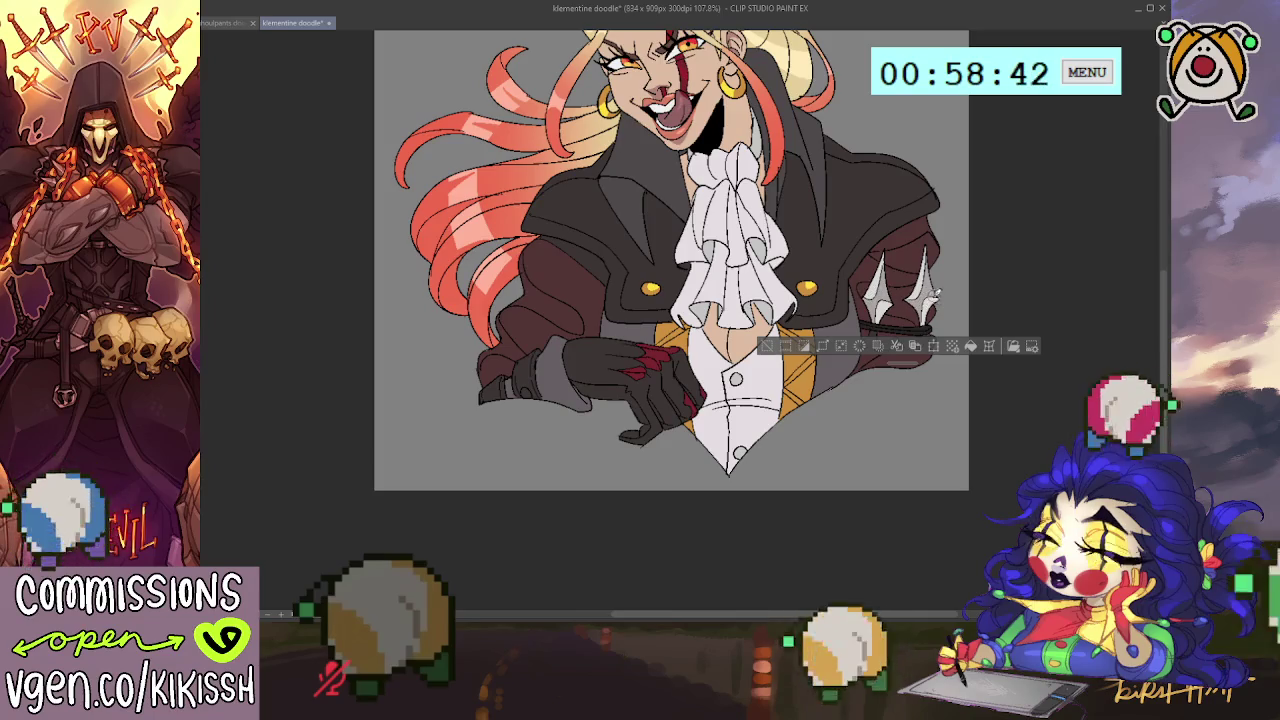
key("ctrl+d")
mouse_move(951, 233)
left_mouse_down()
mouse_move(974, 328)
mouse_move(910, 250)
left_mouse_up()
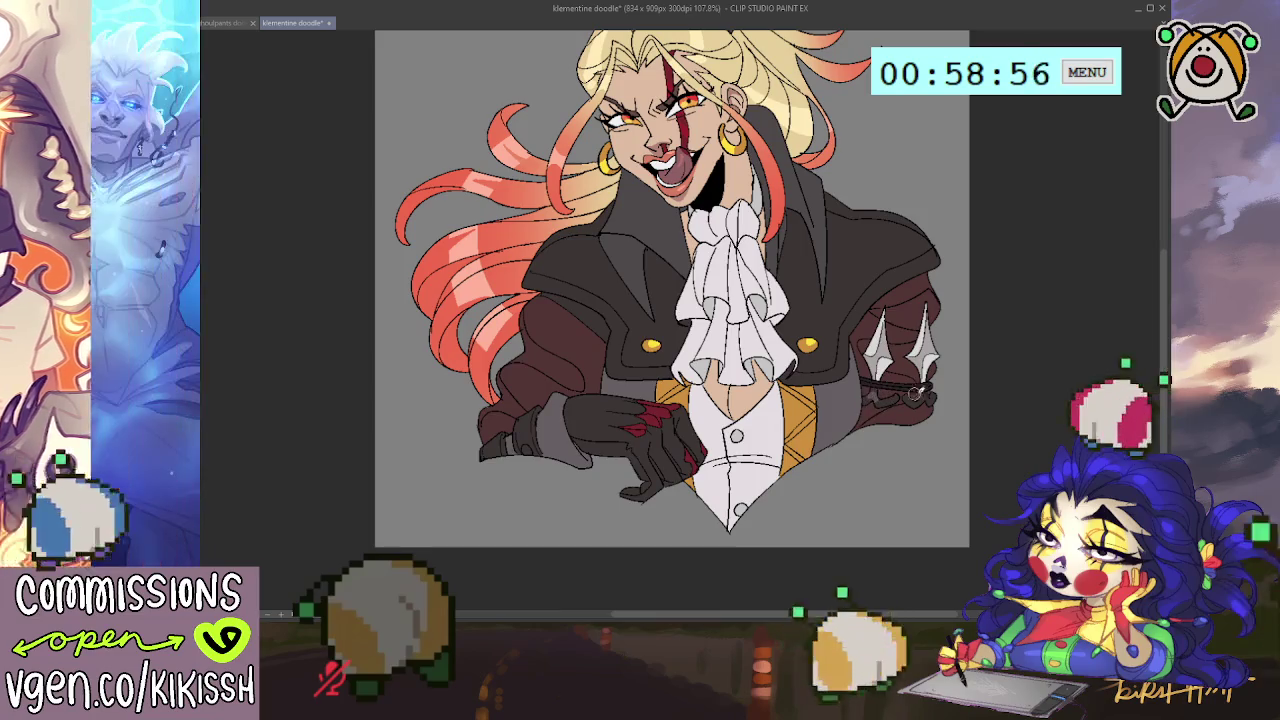
scroll(982, 397, "up", 2)
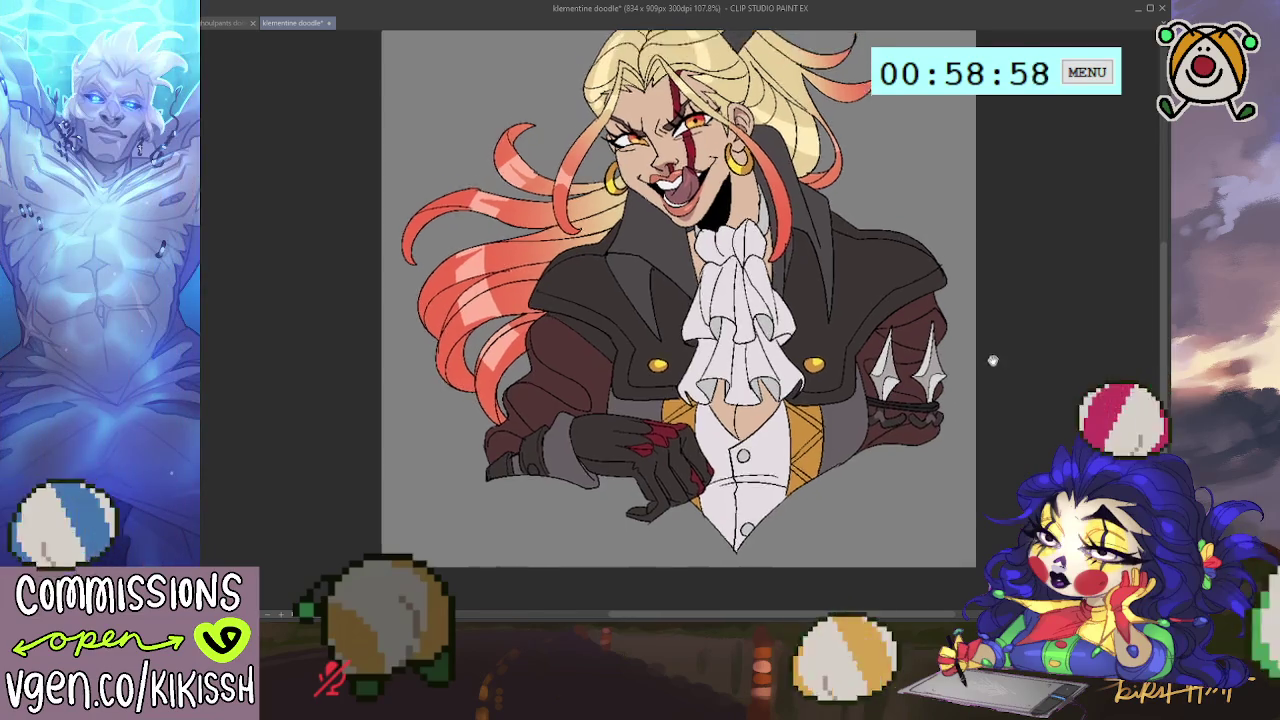
scroll(997, 371, "up", 1)
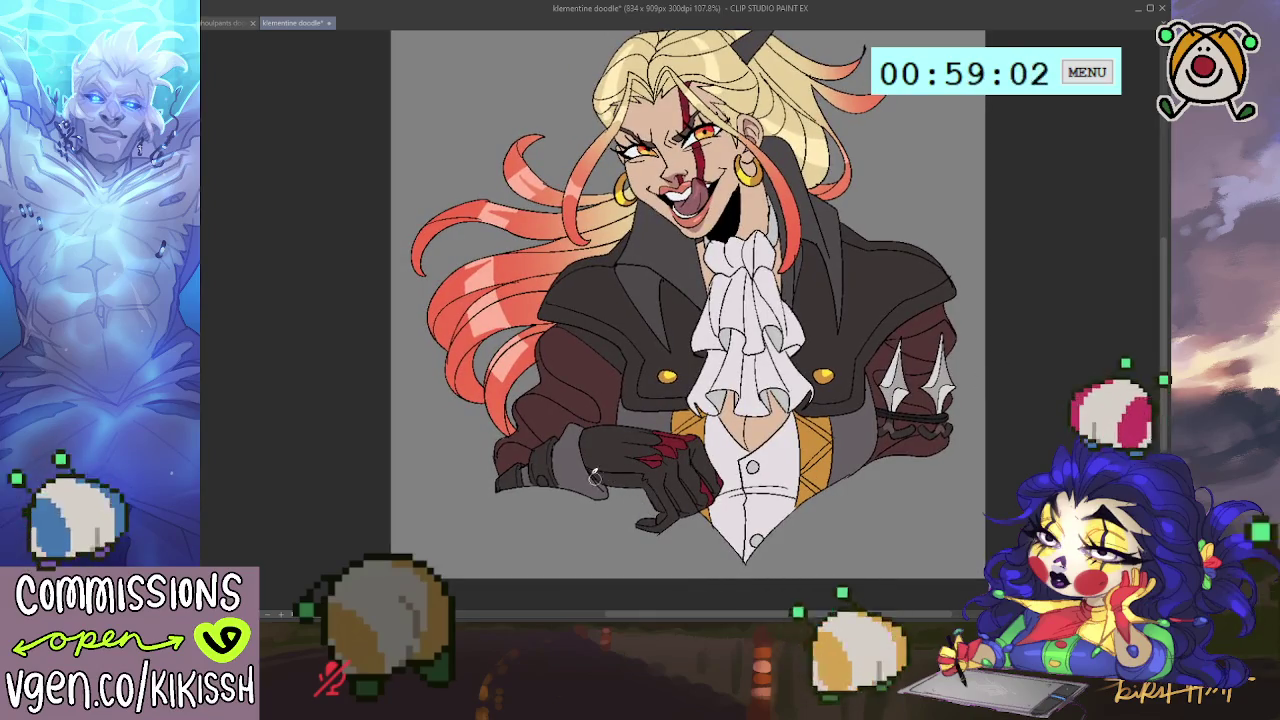
left_click_drag(782, 393, 786, 456)
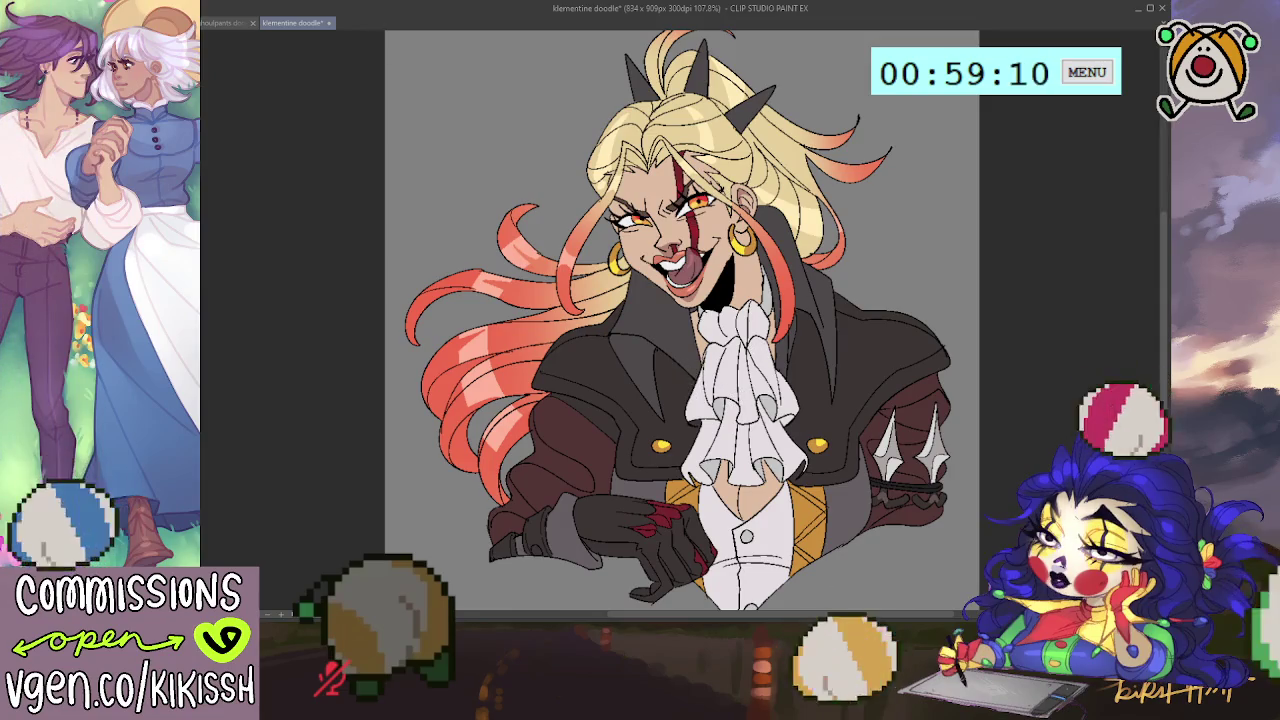
left_click(228, 22)
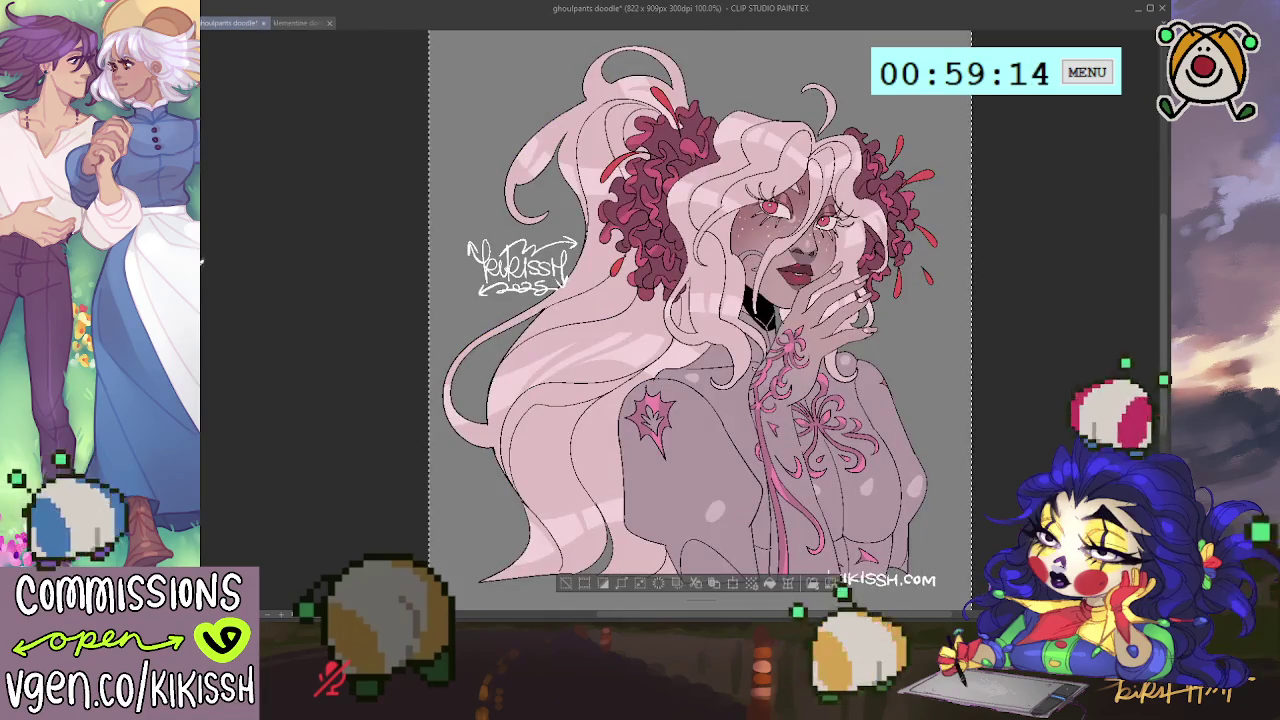
Step: Paste the KIKISSH 2025 signature and KIKISSH.COM watermark into the klementine doodle
left_click(288, 23)
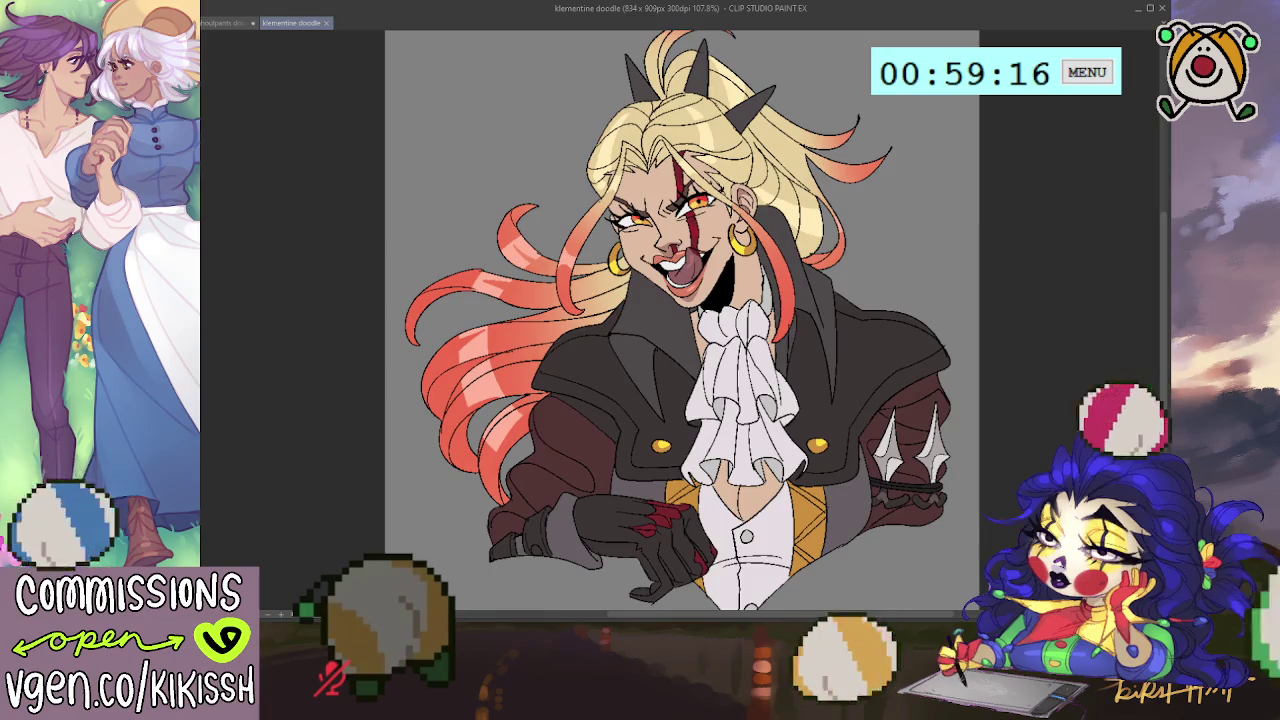
key("ctrl+v")
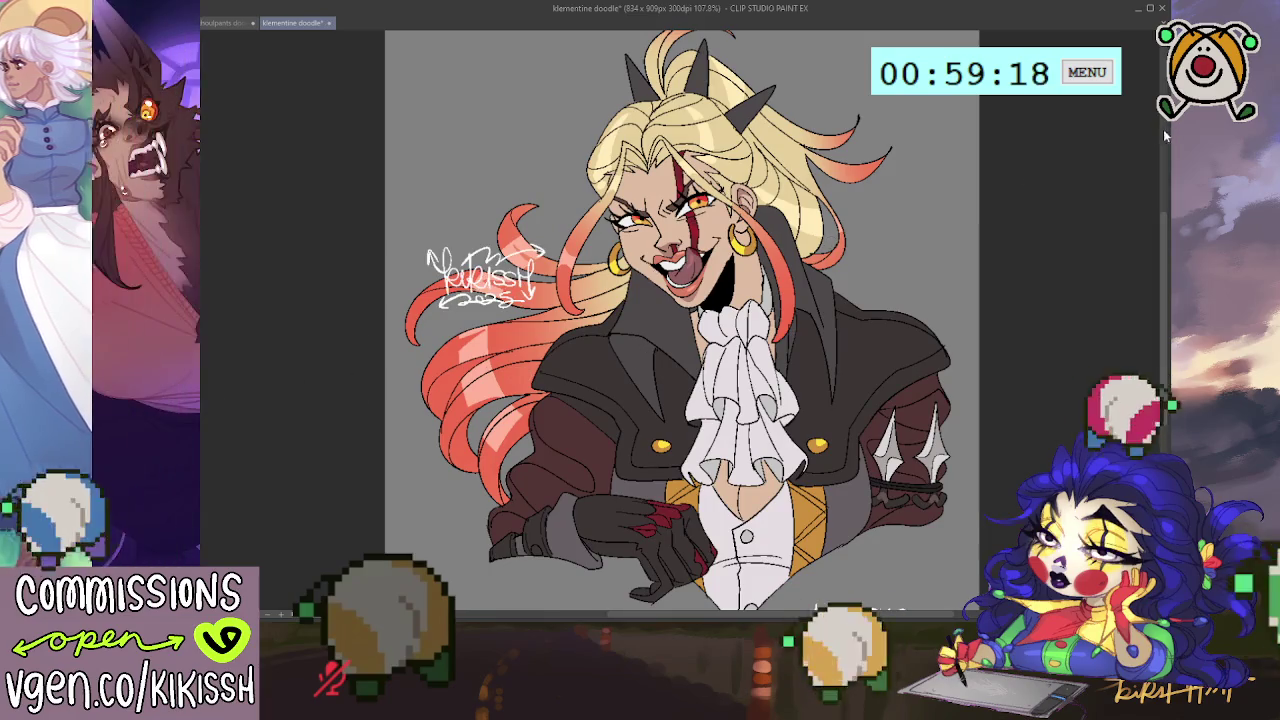
scroll(870, 550, "down", 1)
key("ctrl+v")
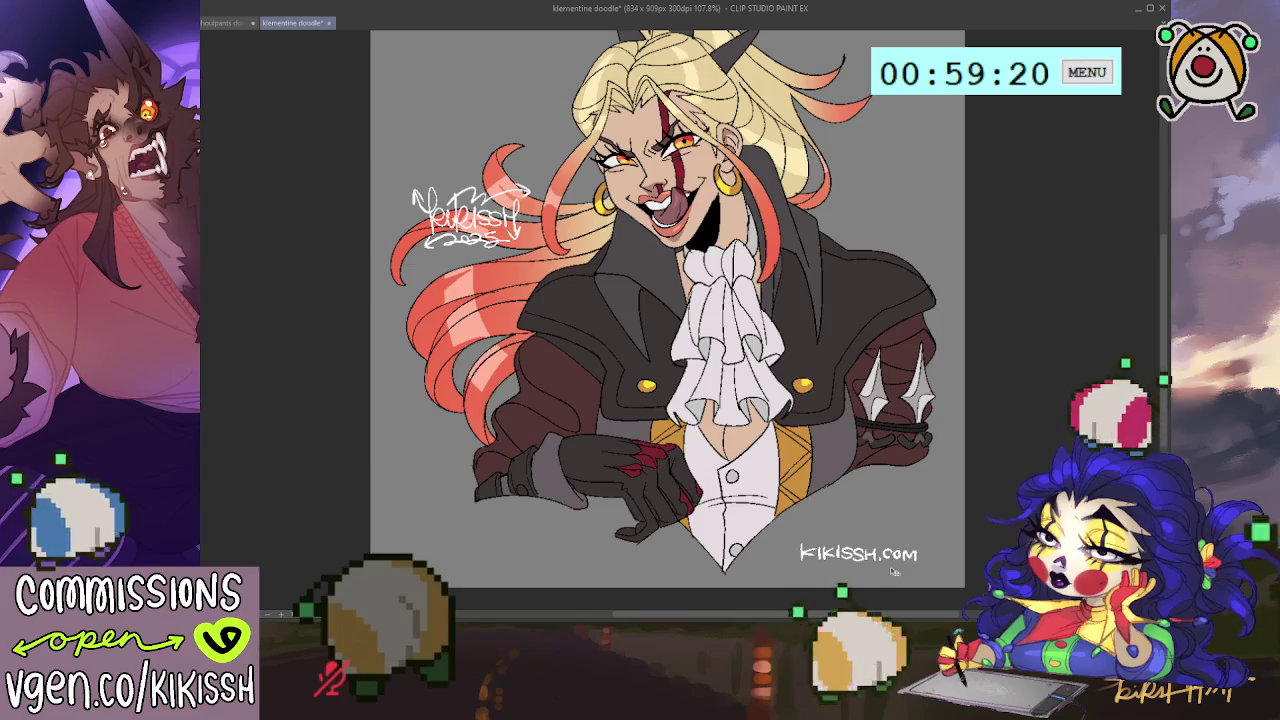
Step: Place the signature beside her head at upper right and the watermark at lower left near the glove
left_click_drag(468, 215, 885, 215)
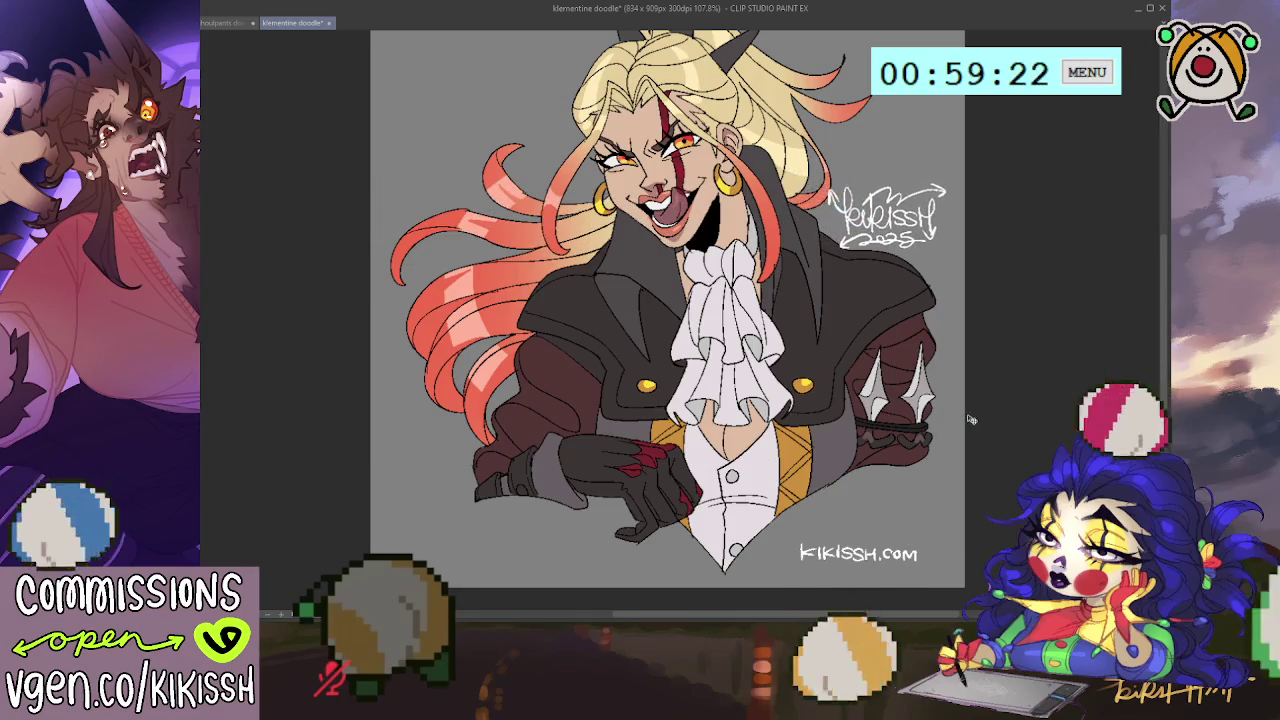
left_click_drag(970, 420, 964, 422)
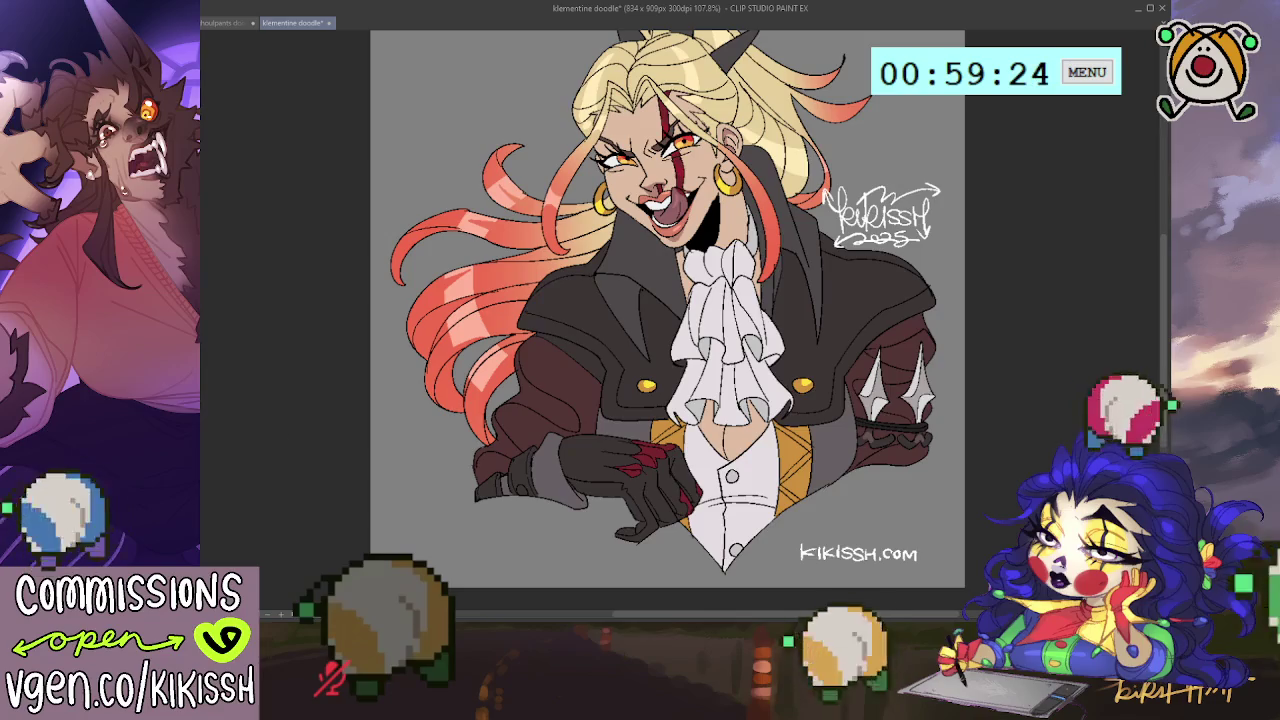
mouse_move(845, 565)
left_mouse_down()
mouse_move(784, 521)
mouse_move(497, 522)
mouse_move(562, 522)
left_mouse_up()
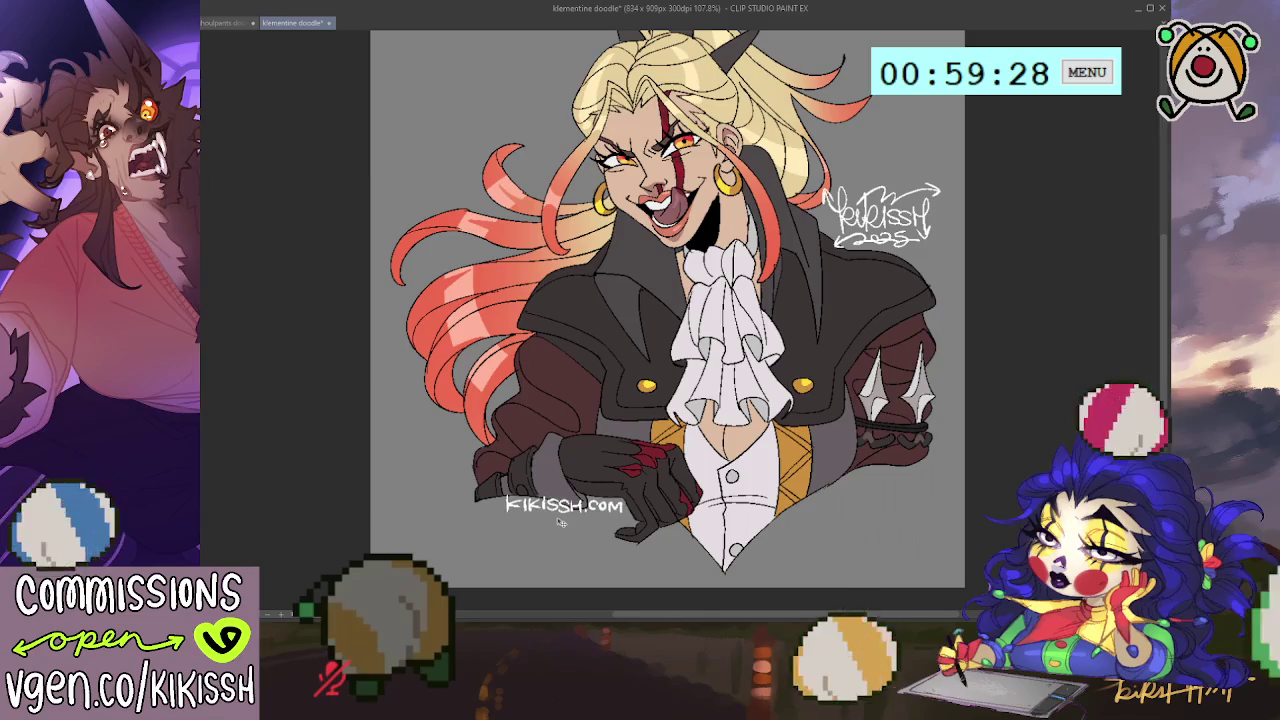
left_click_drag(874, 478, 882, 497)
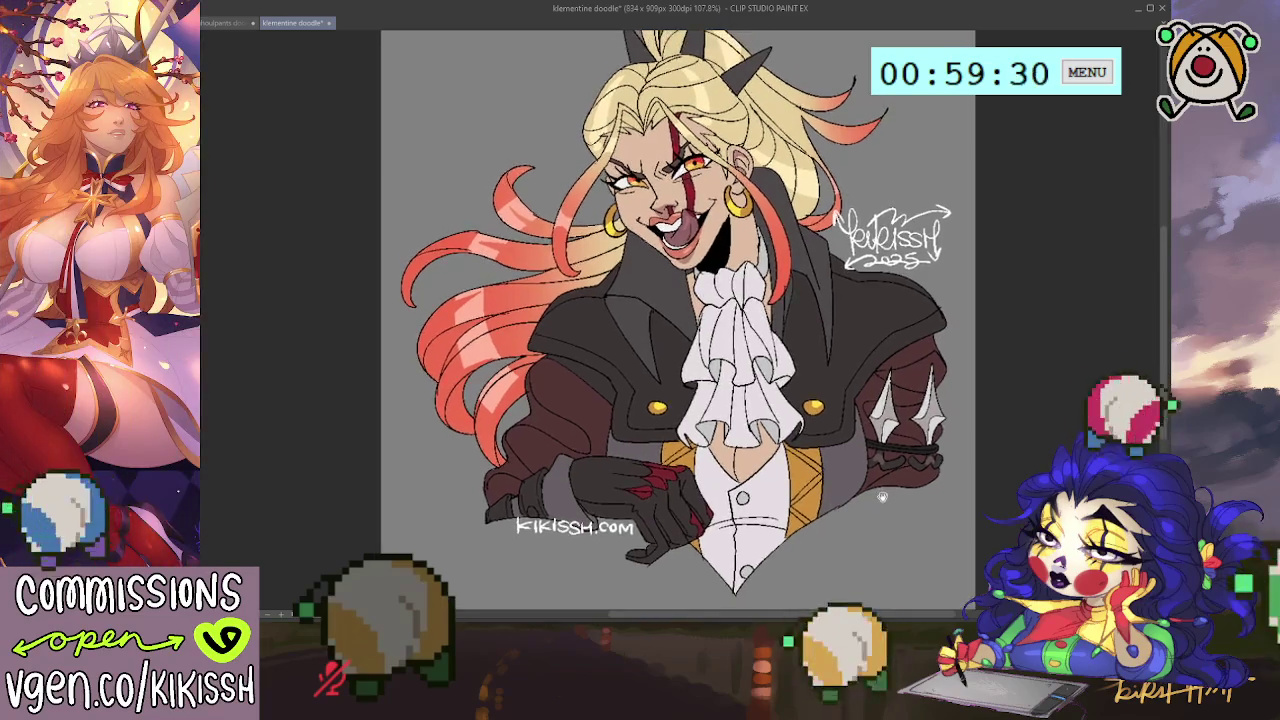
left_click_drag(597, 535, 520, 531)
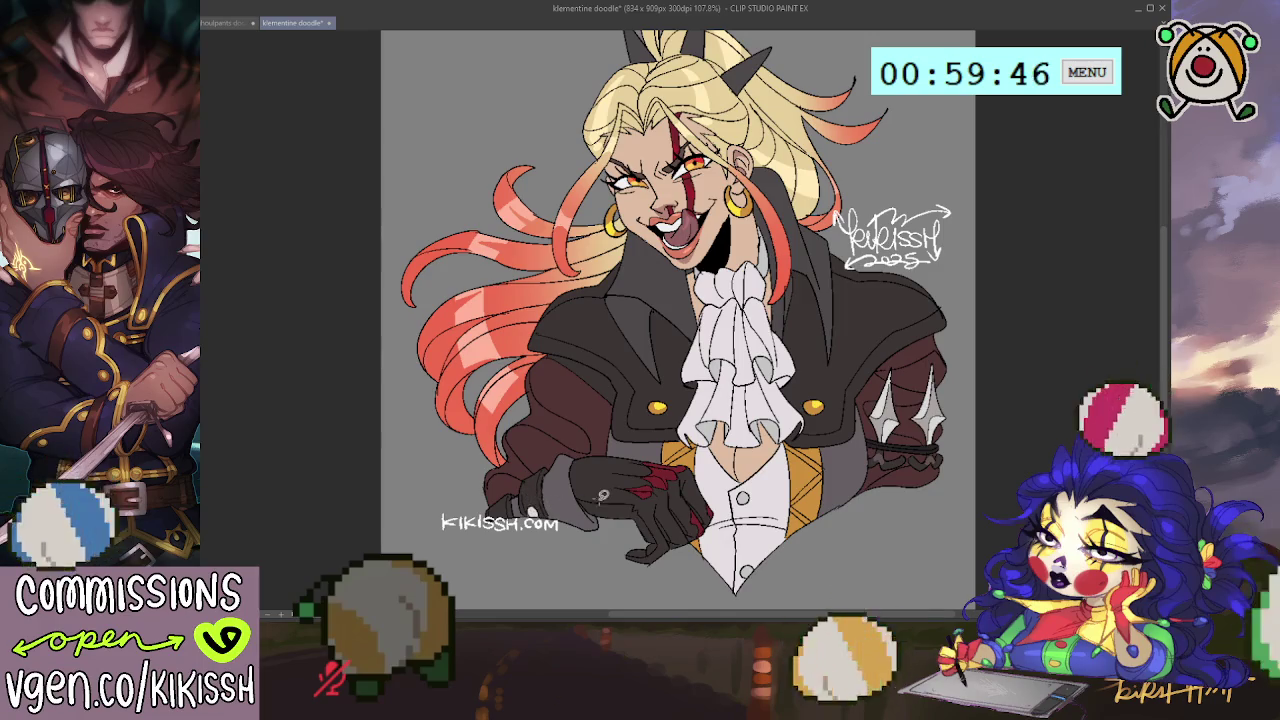
scroll(848, 463, "up", 2)
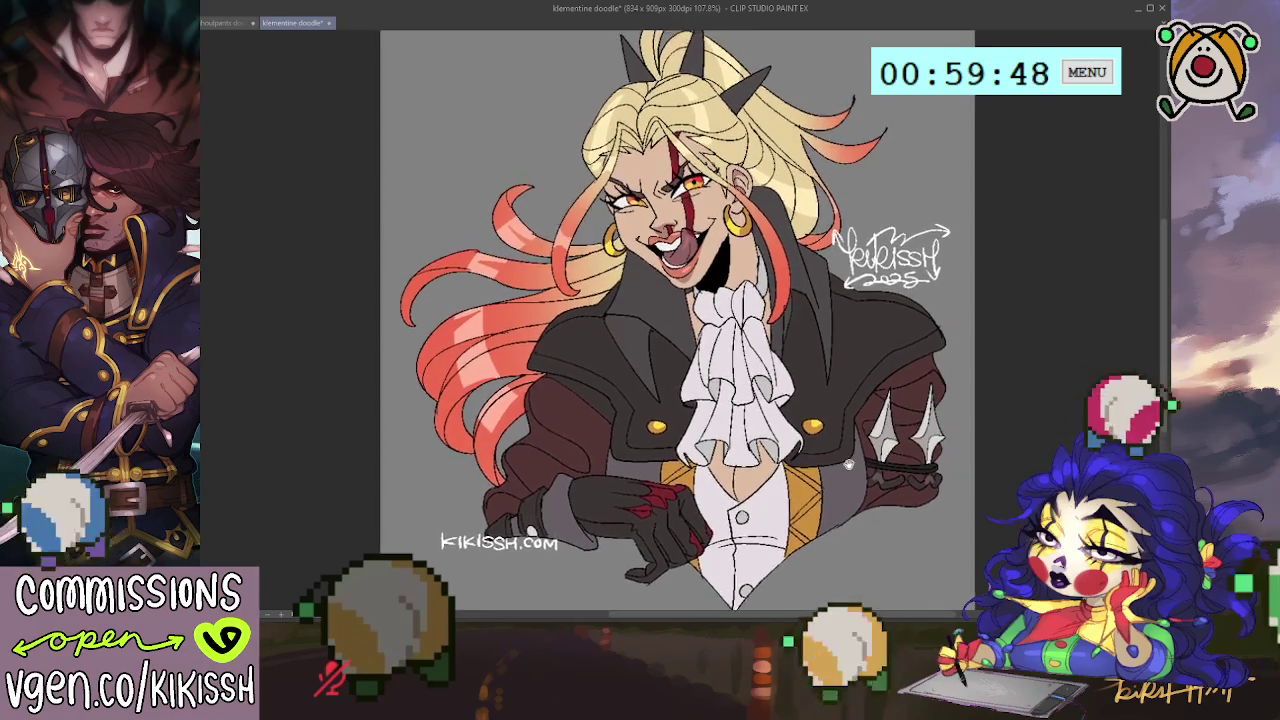
scroll(848, 463, "up", 2)
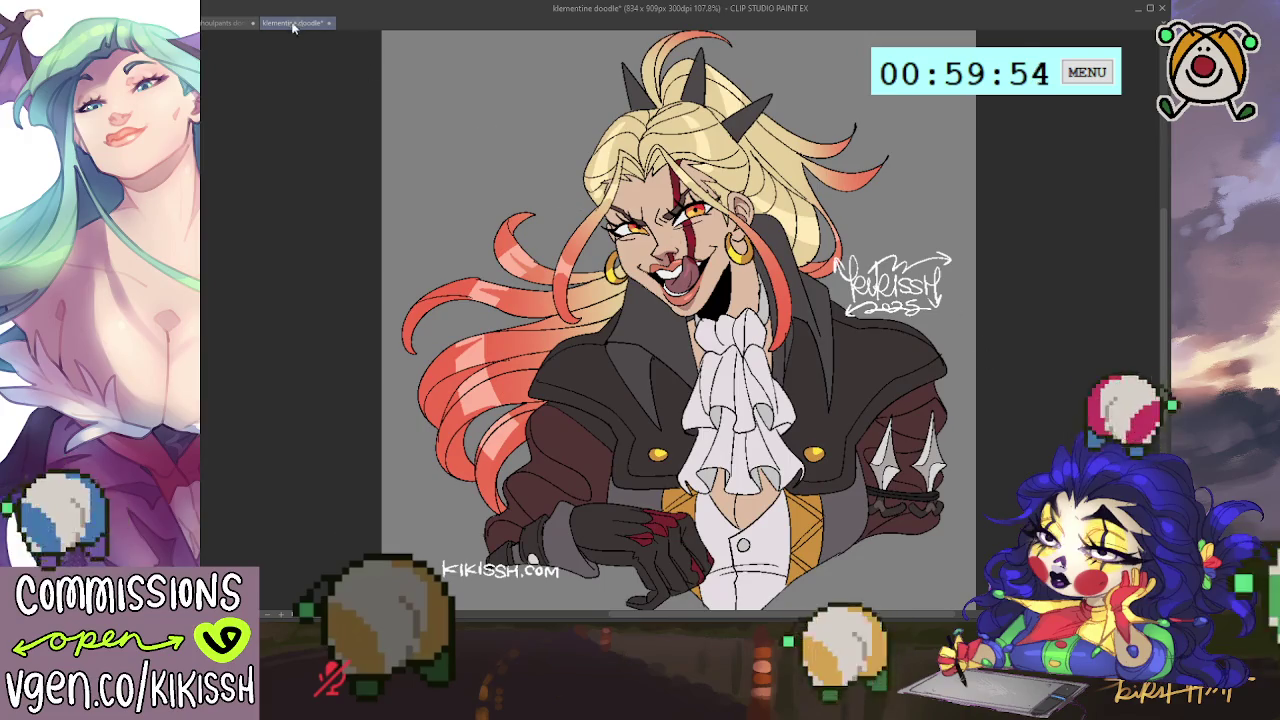
Step: Save the signed bust as WEB_kikissh_sleepysheepie_klemdoodle.png
key("ctrl+s")
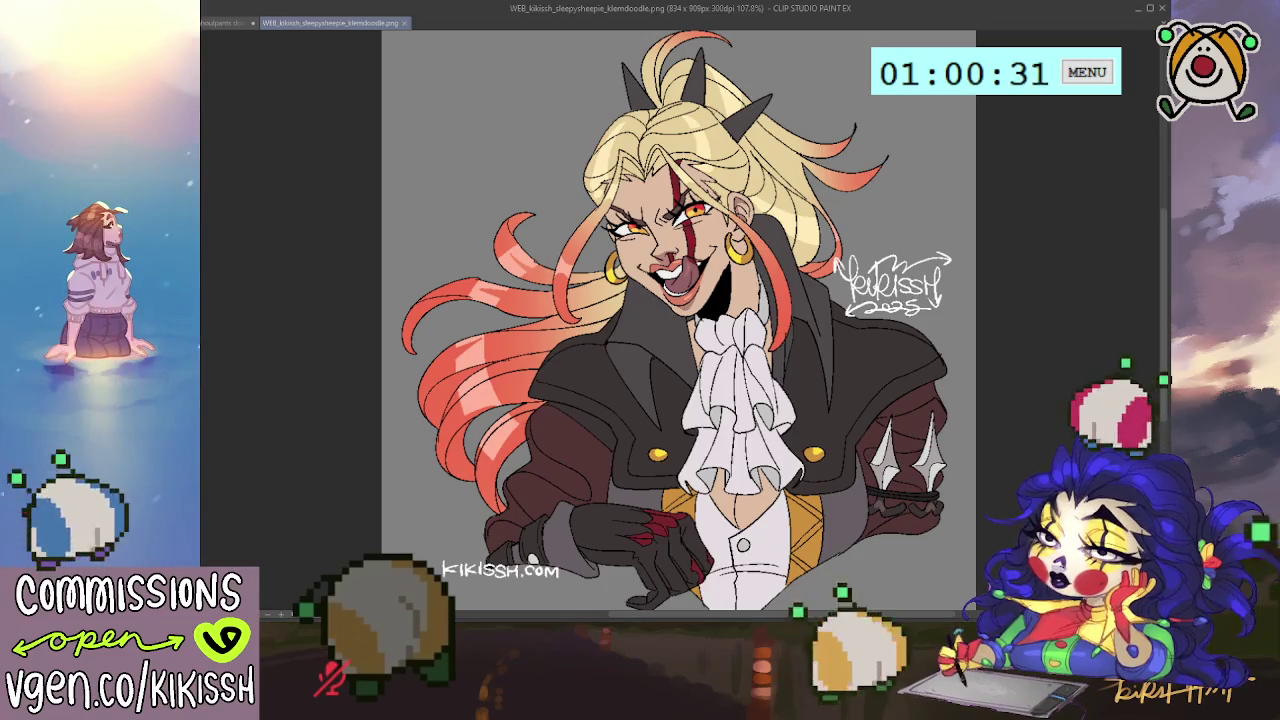
Step: Hide the grey background, signature and watermark so only the character remains on transparency
key("ctrl+z")
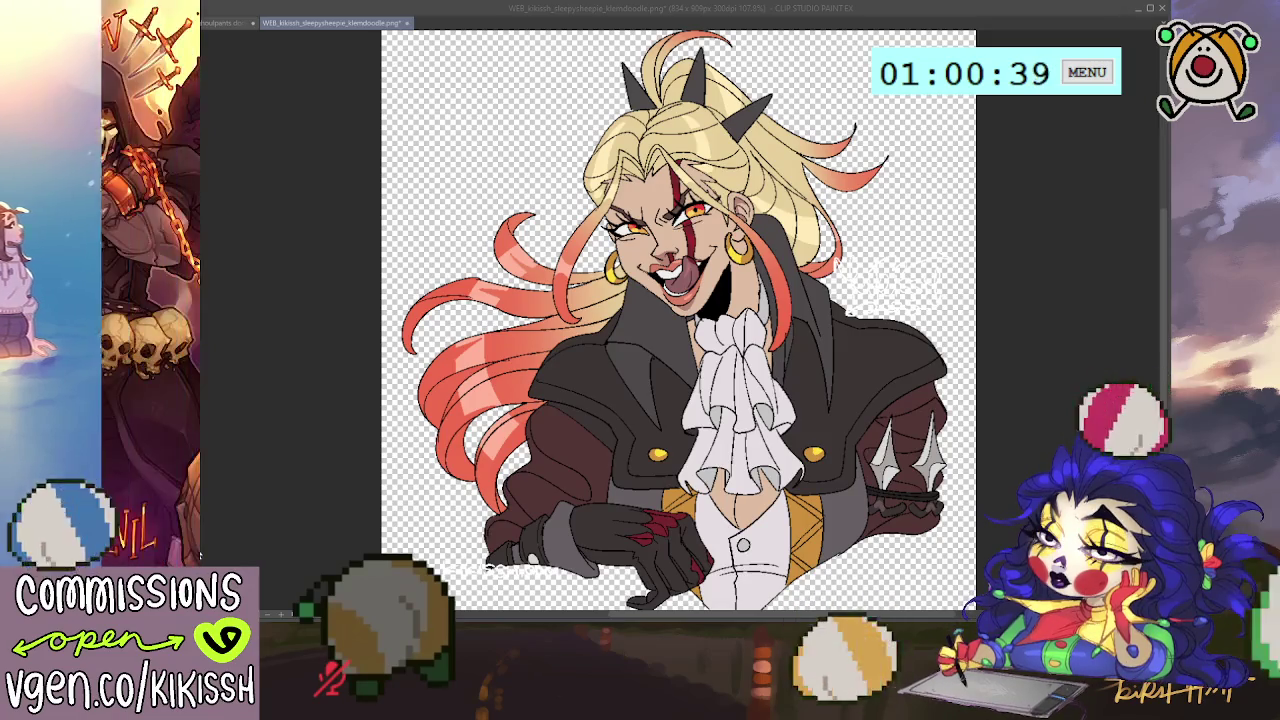
Step: Save the transparent bust as a second web PNG under a new file name
key("Return")
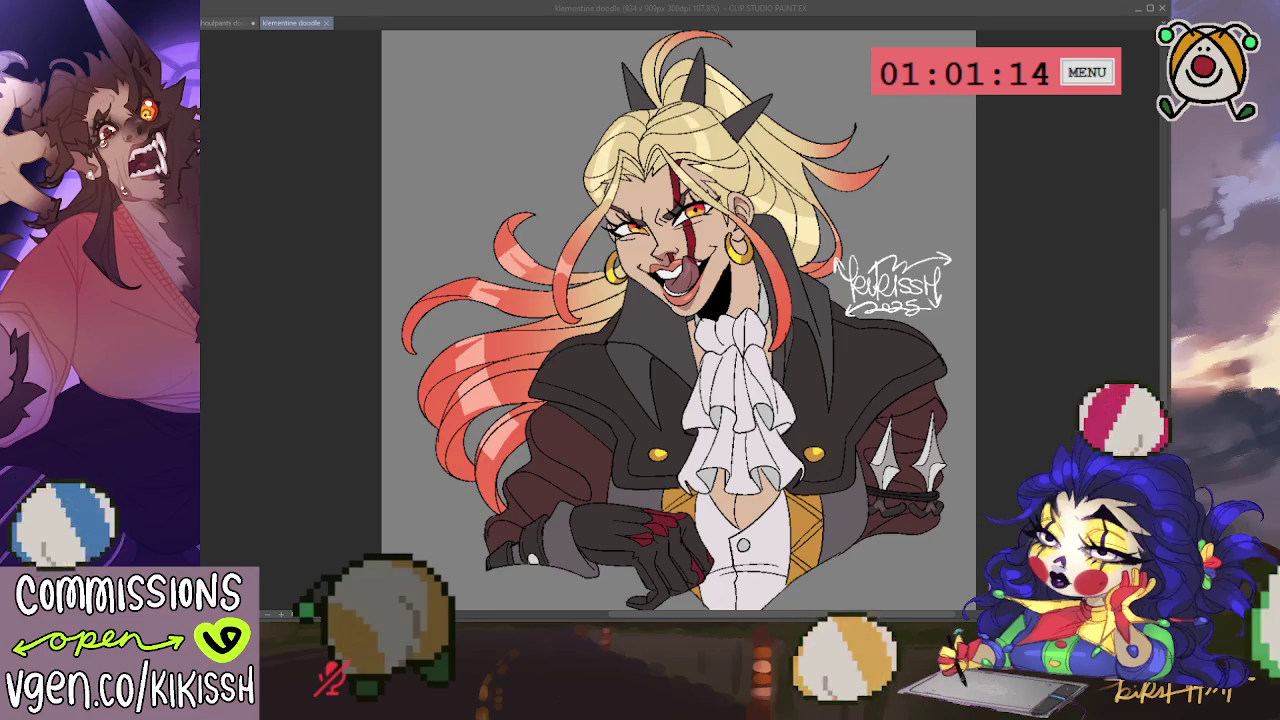
key("alt+Tab")
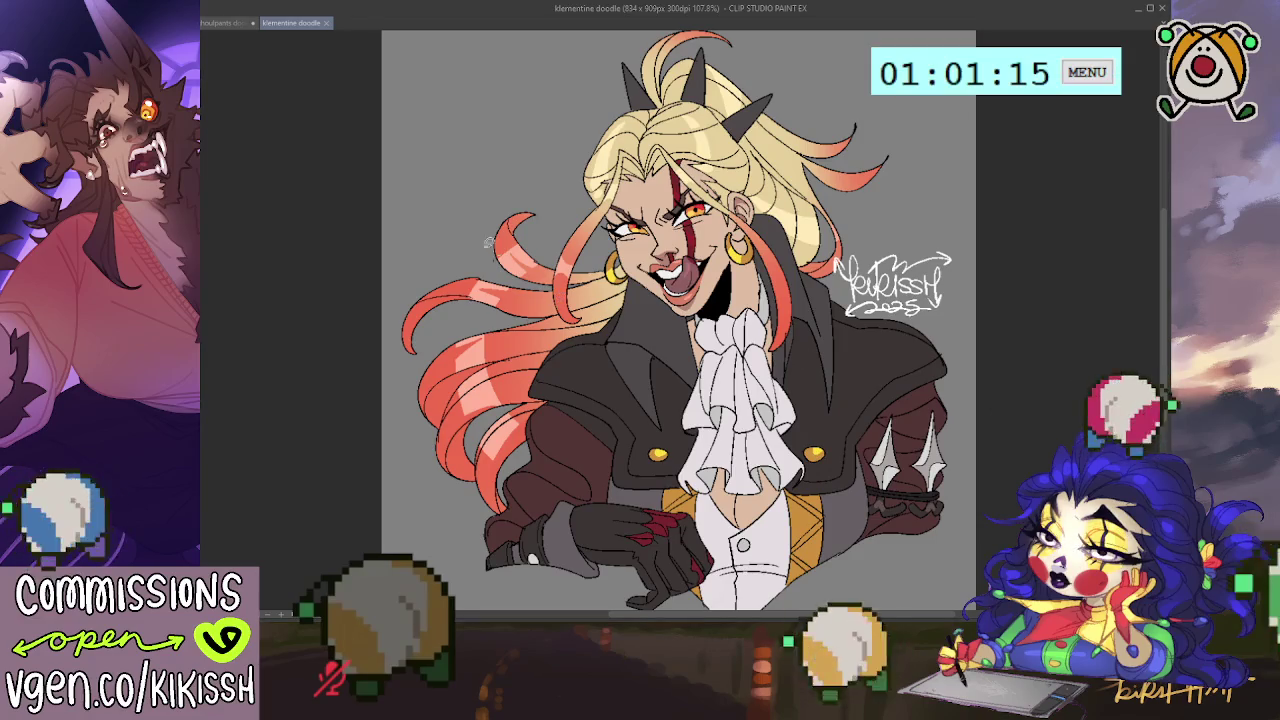
left_click(228, 22)
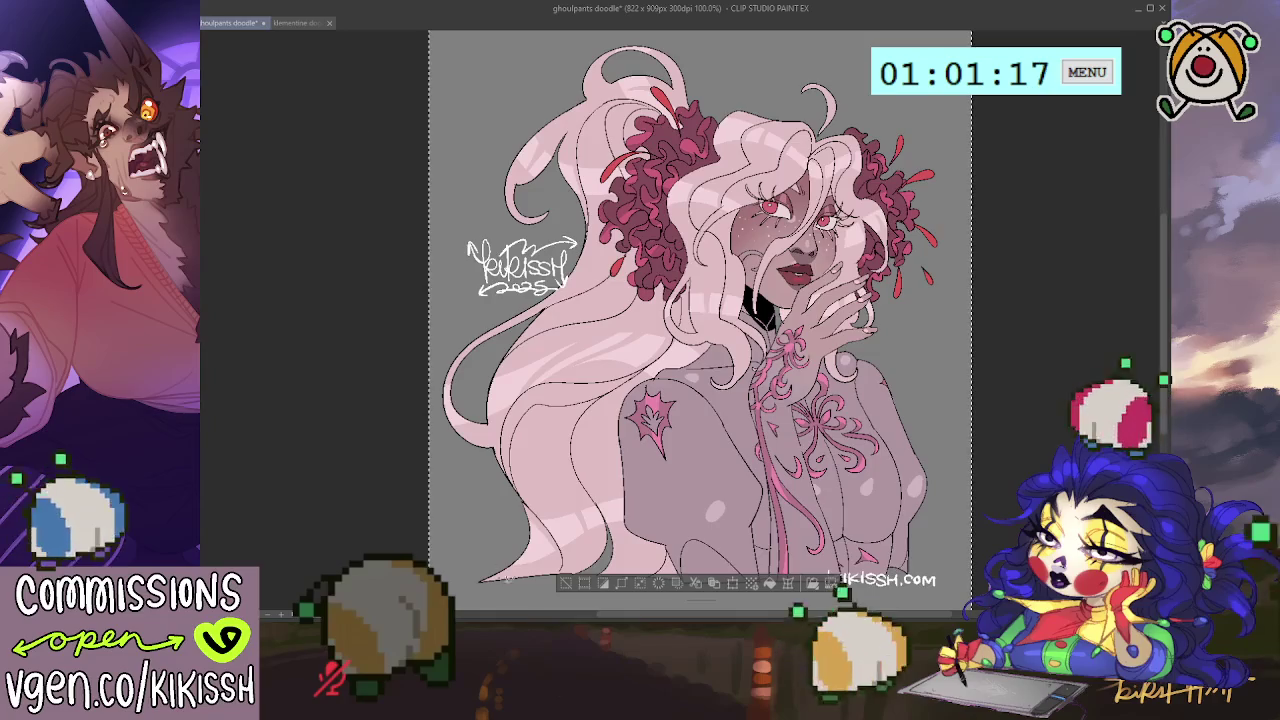
left_click(288, 22)
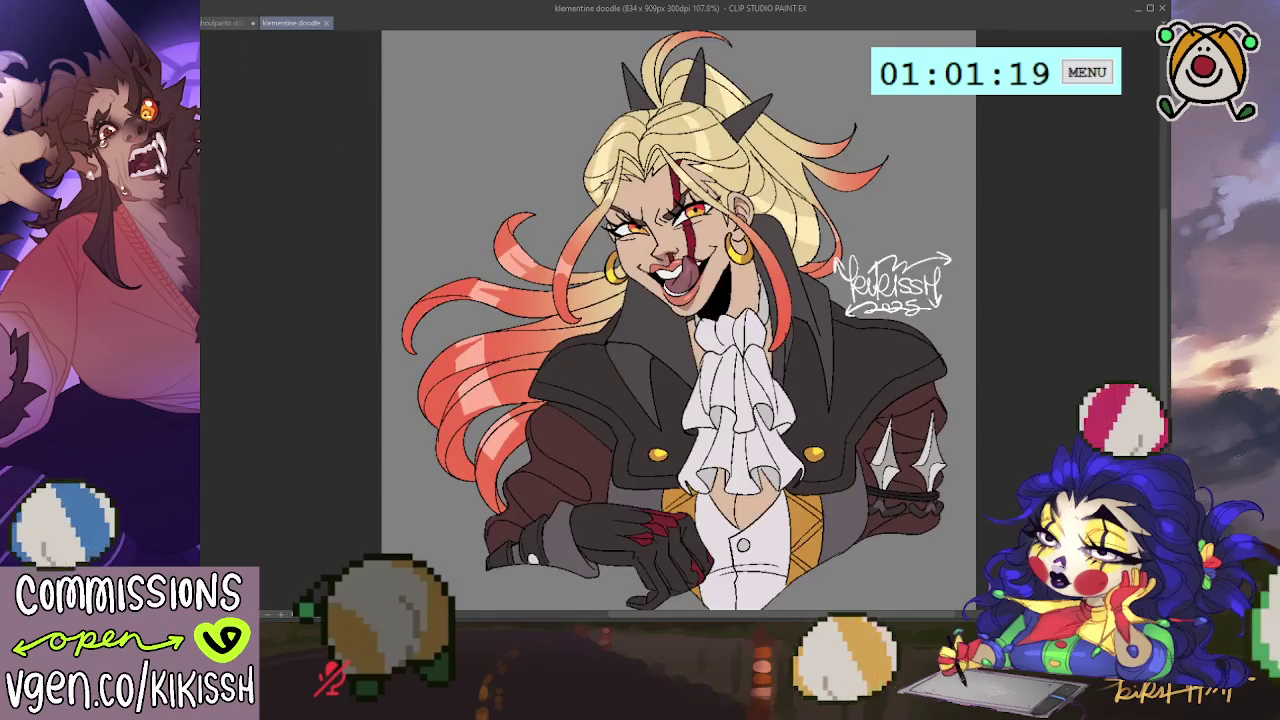
left_click(236, 22)
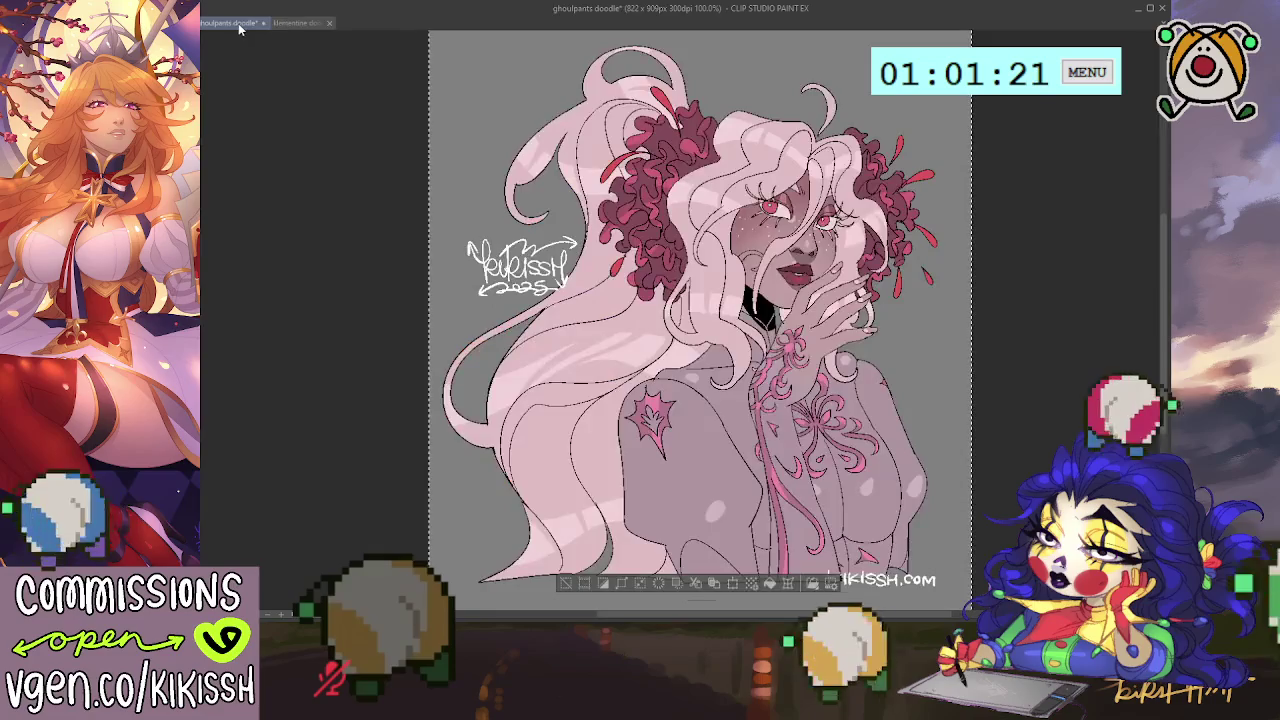
left_click(288, 23)
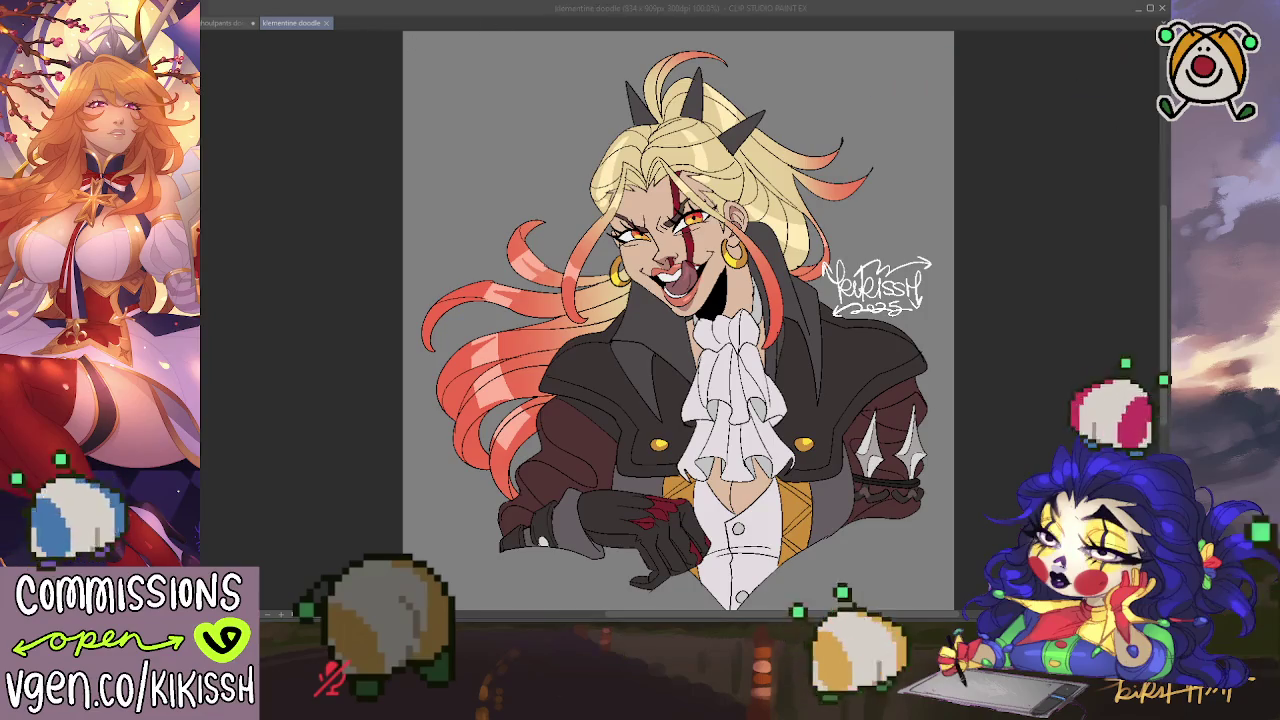
left_click(238, 22)
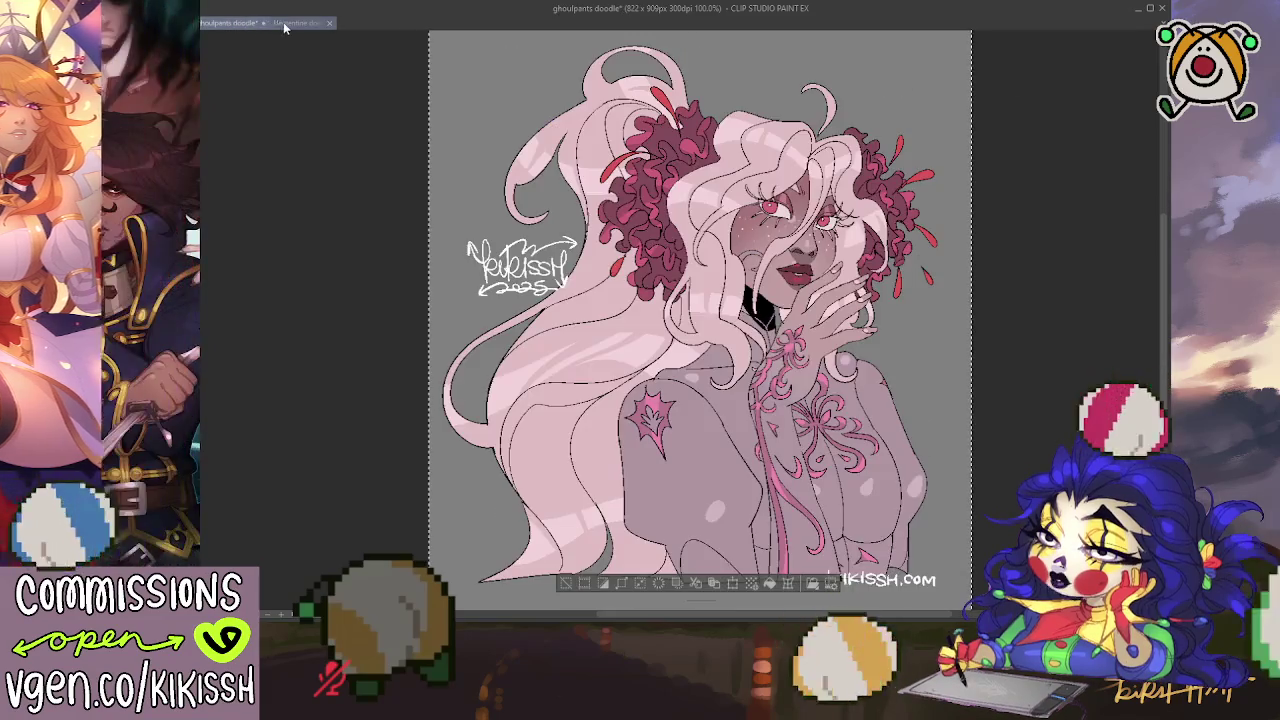
left_click(294, 22)
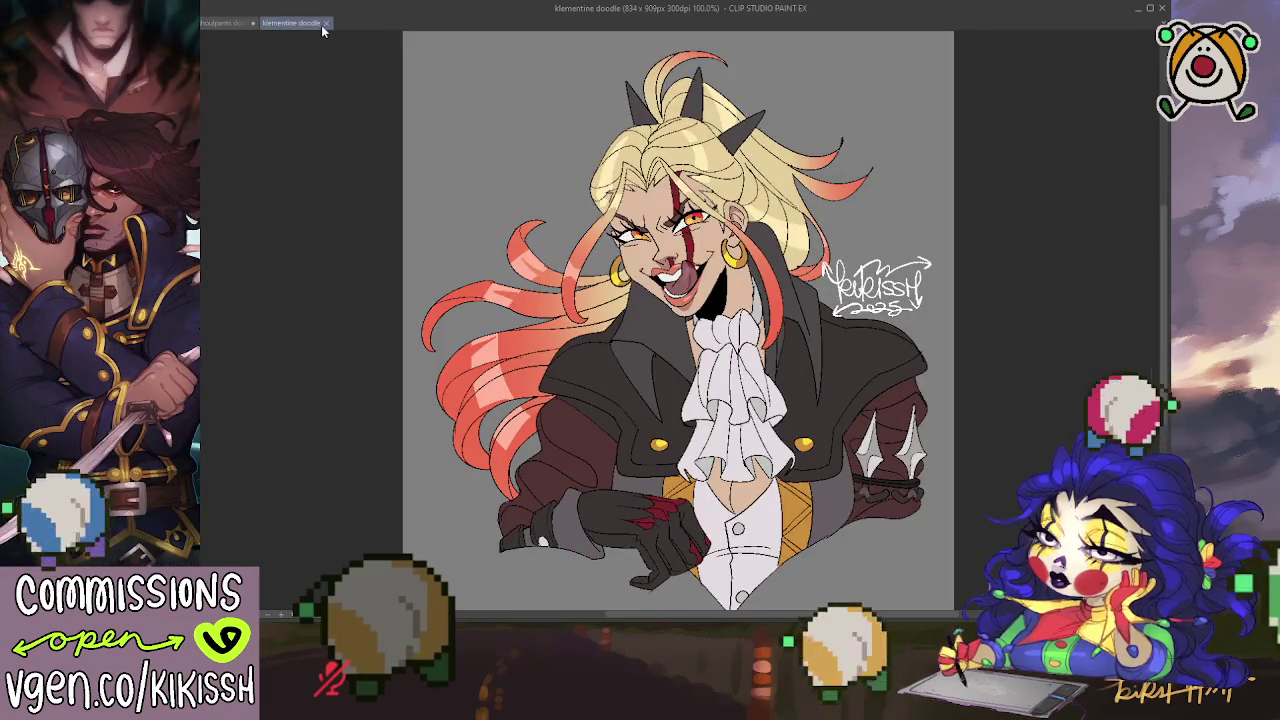